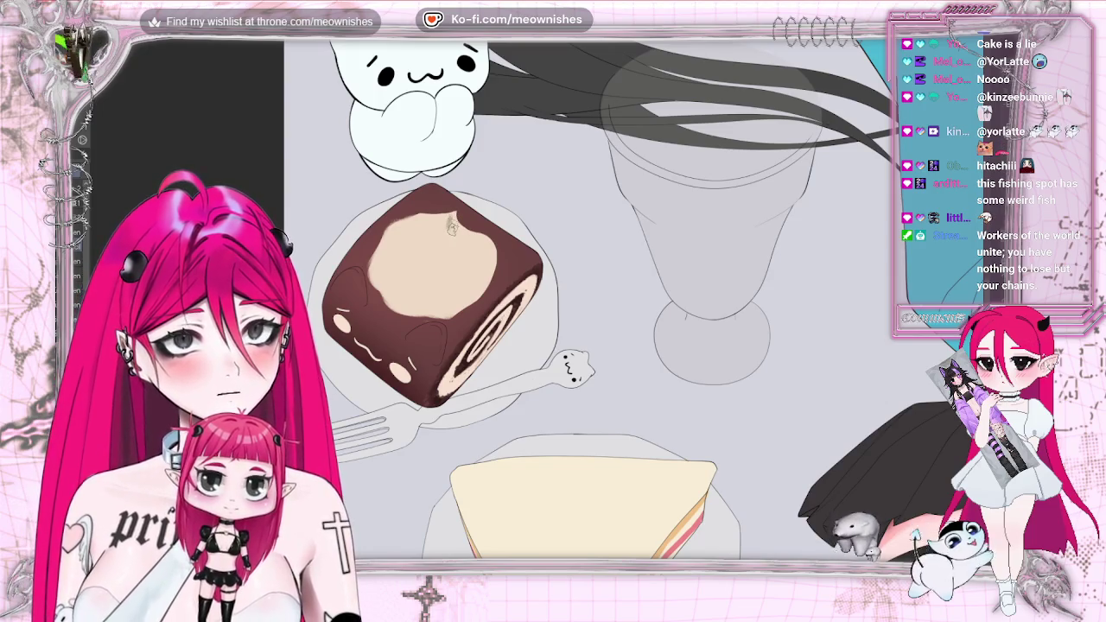
# - Paint a swirled whipped-cream stroke over the flat cream circle on the roll cake
pyautogui.moveTo(453, 228); pyautogui.dragTo(485, 246)
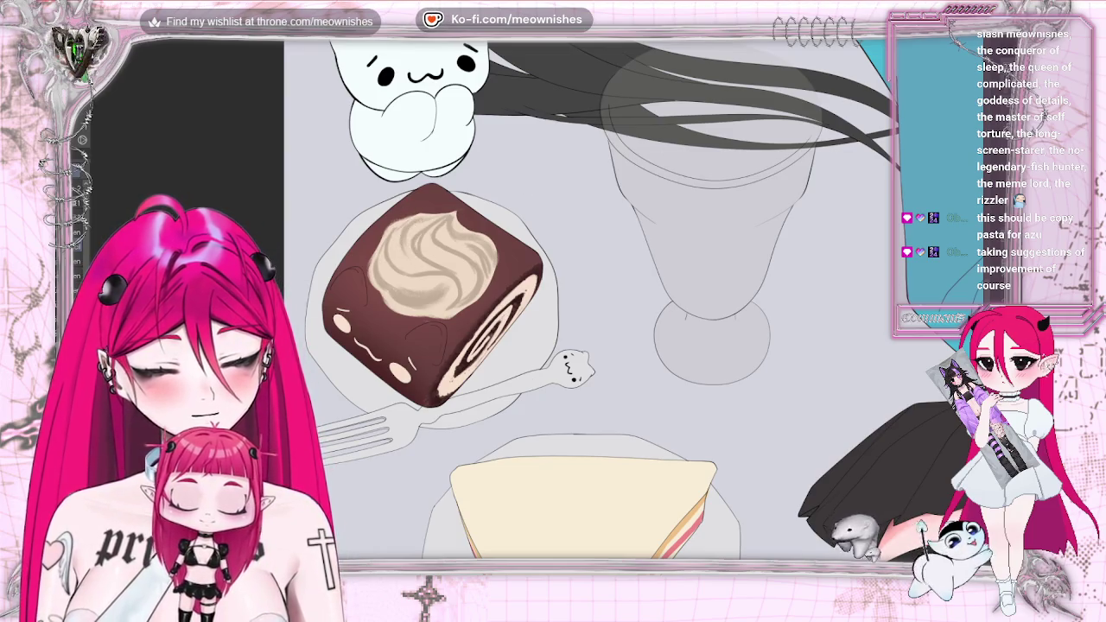
pyautogui.hotkey('ctrl', '0')
pyautogui.press('h')
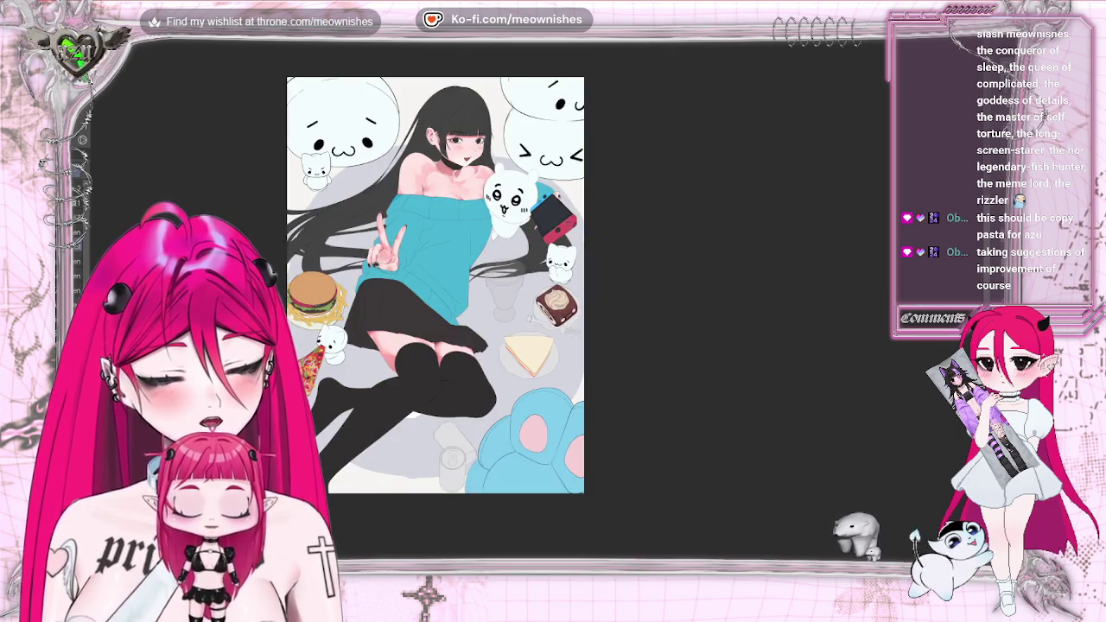
pyautogui.press('h')
pyautogui.hotkey('ctrl', '-')
pyautogui.hotkey('ctrl', '0')
pyautogui.hotkey('ctrl', '+')
pyautogui.press('h')
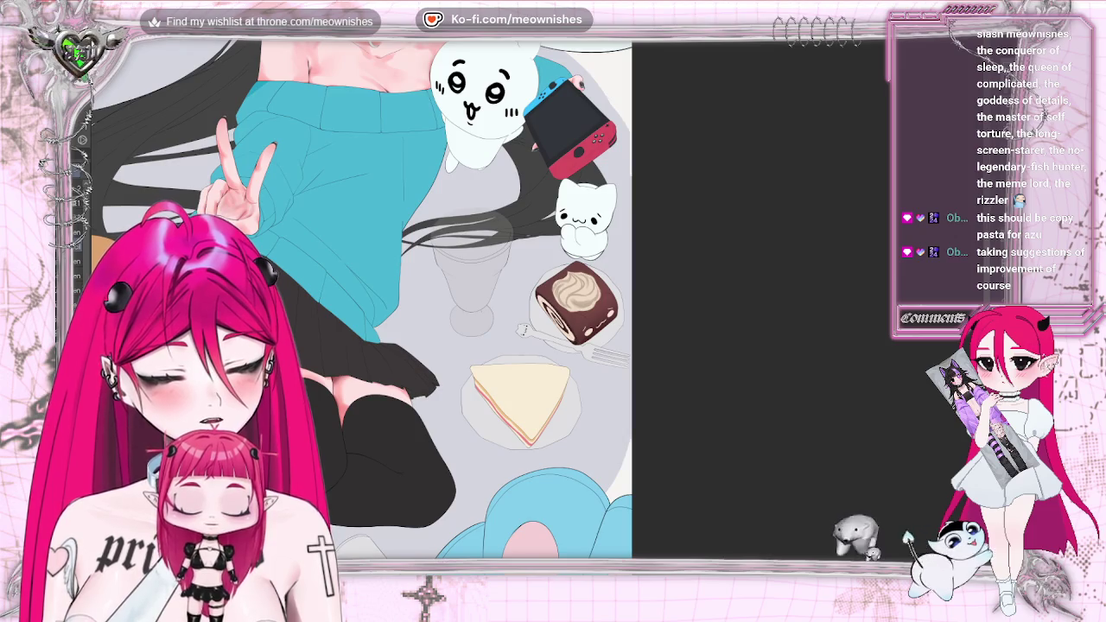
pyautogui.hotkey('ctrl', '0')
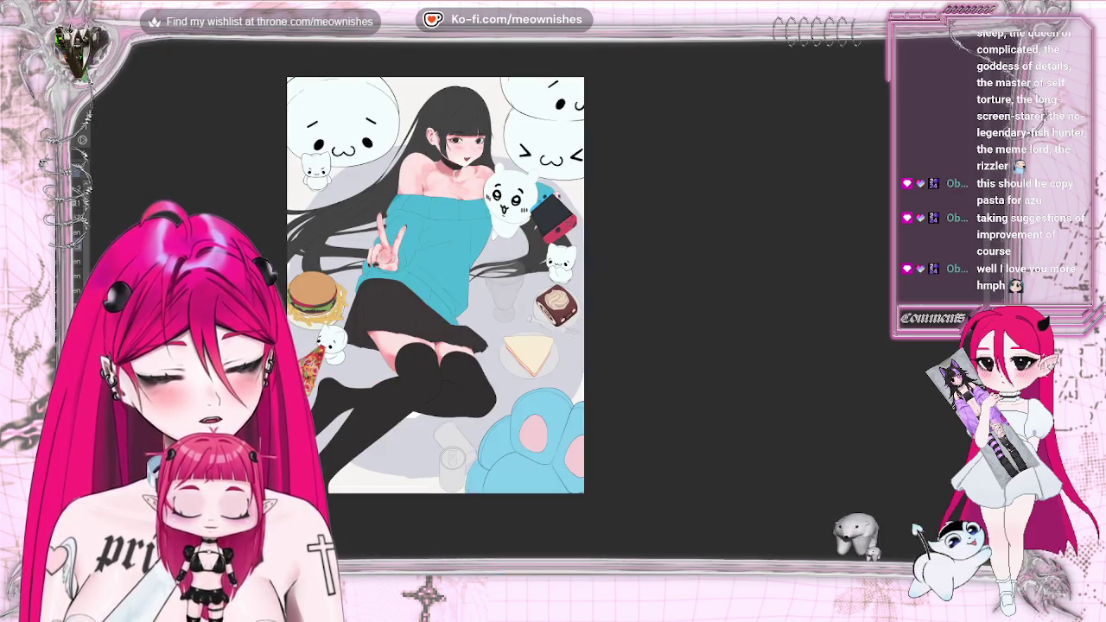
pyautogui.scroll(2, 537, 307)
pyautogui.scroll(2, 574, 302)
pyautogui.scroll(2, 575, 303)
pyautogui.scroll(2, 574, 303)
pyautogui.hscroll(3, 553, 302)
pyautogui.scroll(-5, 553, 302)
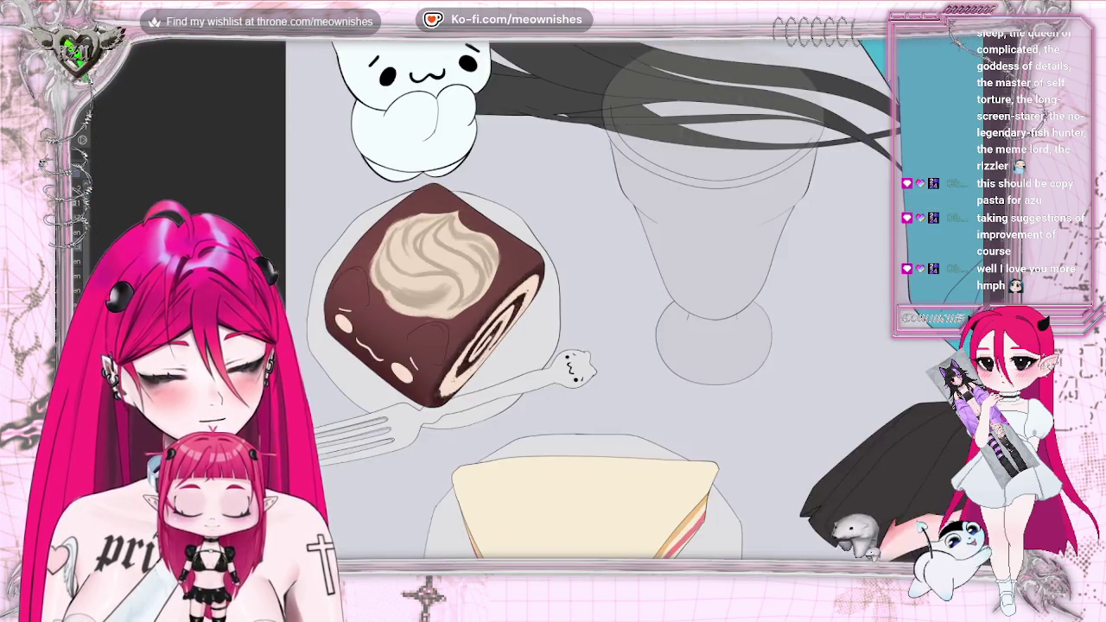
pyautogui.scroll(4, 552, 302)
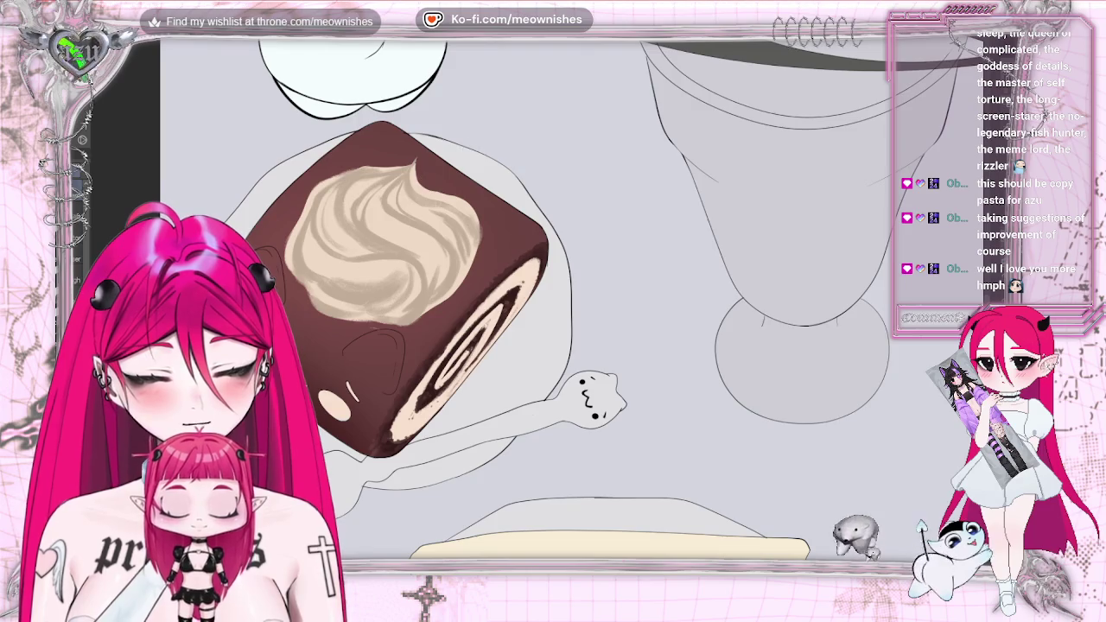
# - Zoom in close on the roll cake's cream swirl and mirror the view to check it
pyautogui.hotkey('ctrl', '-')
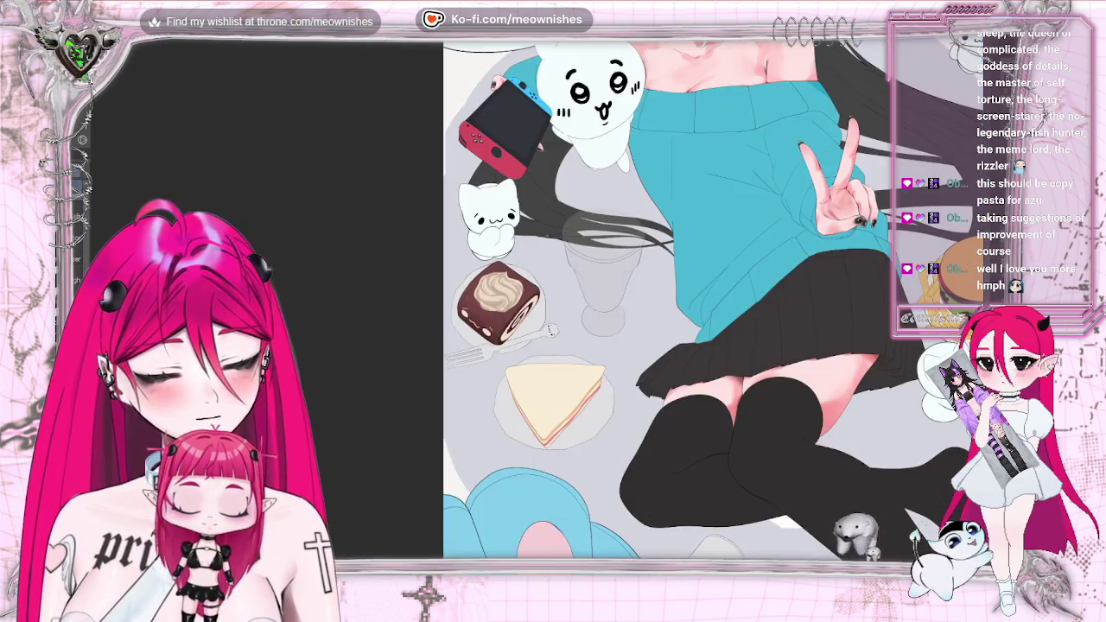
pyautogui.hotkey('ctrl', '+')
pyautogui.hotkey('ctrl', '+')
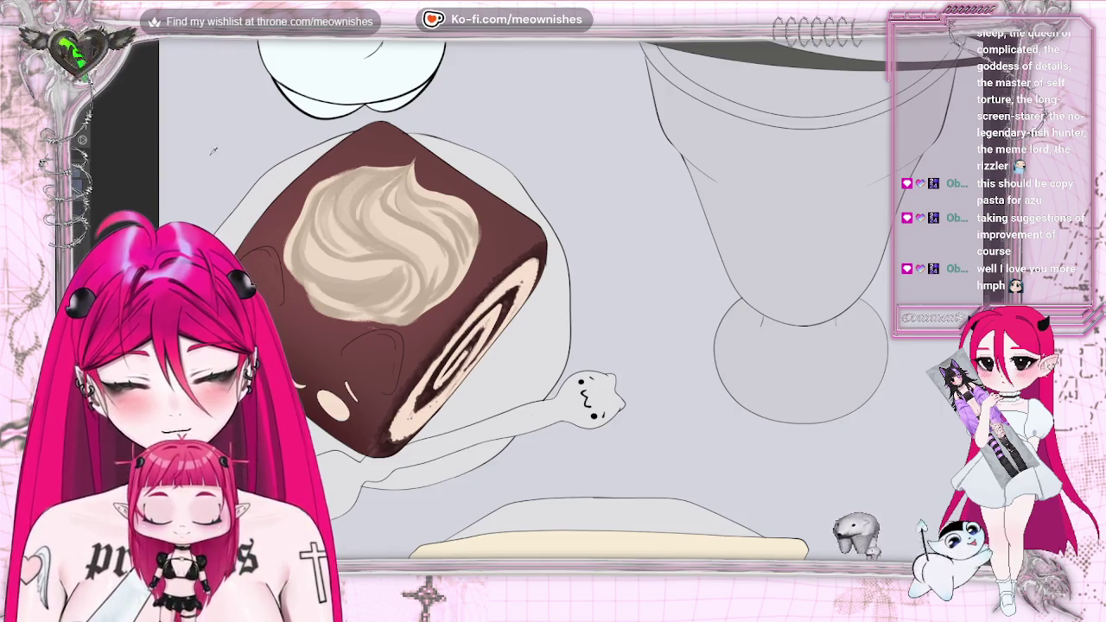
pyautogui.hotkey('ctrl', '+')
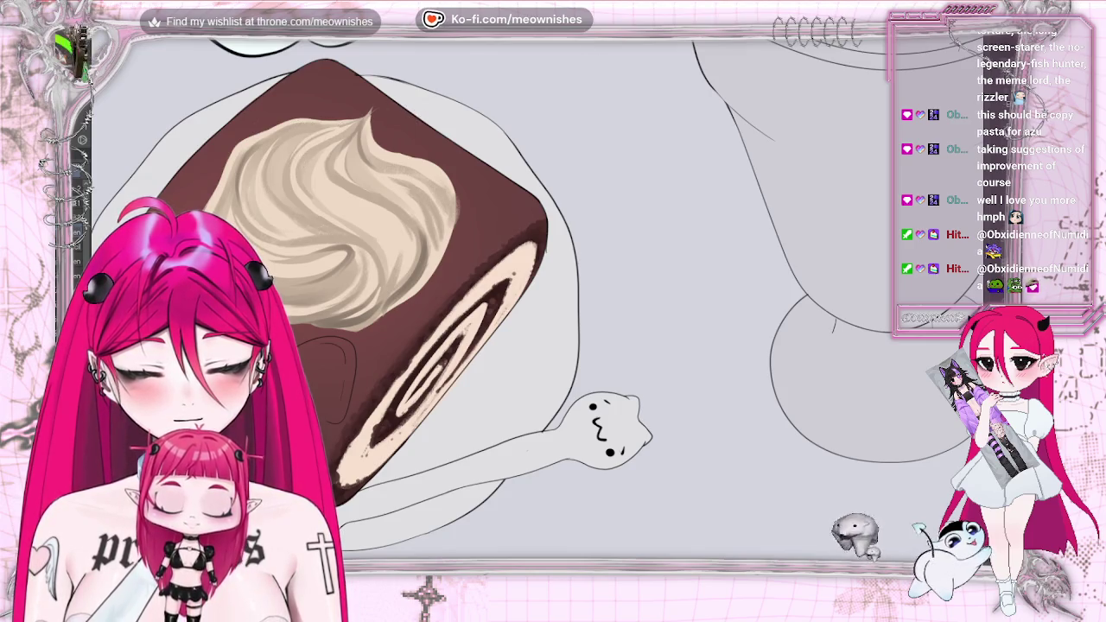
pyautogui.press('m')
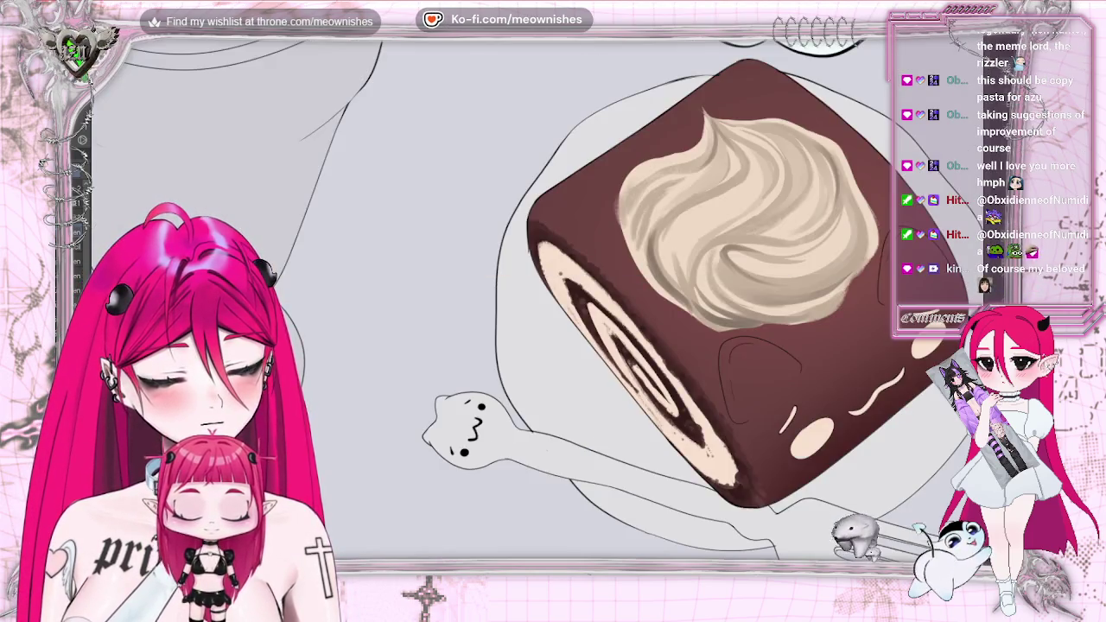
pyautogui.press('m')
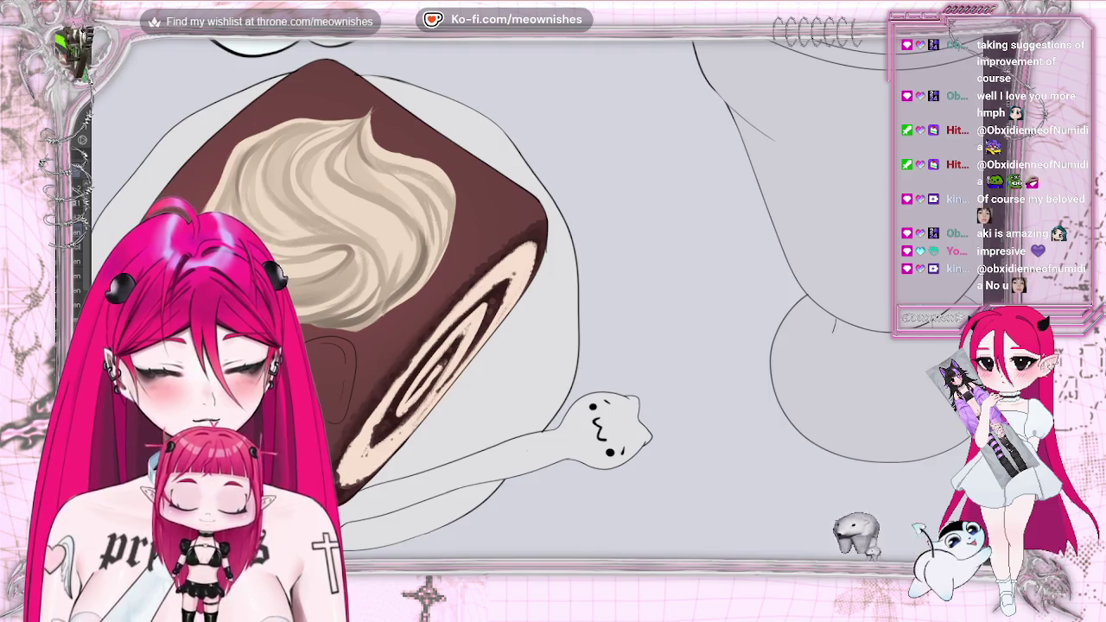
pyautogui.press('m')
pyautogui.press('m')
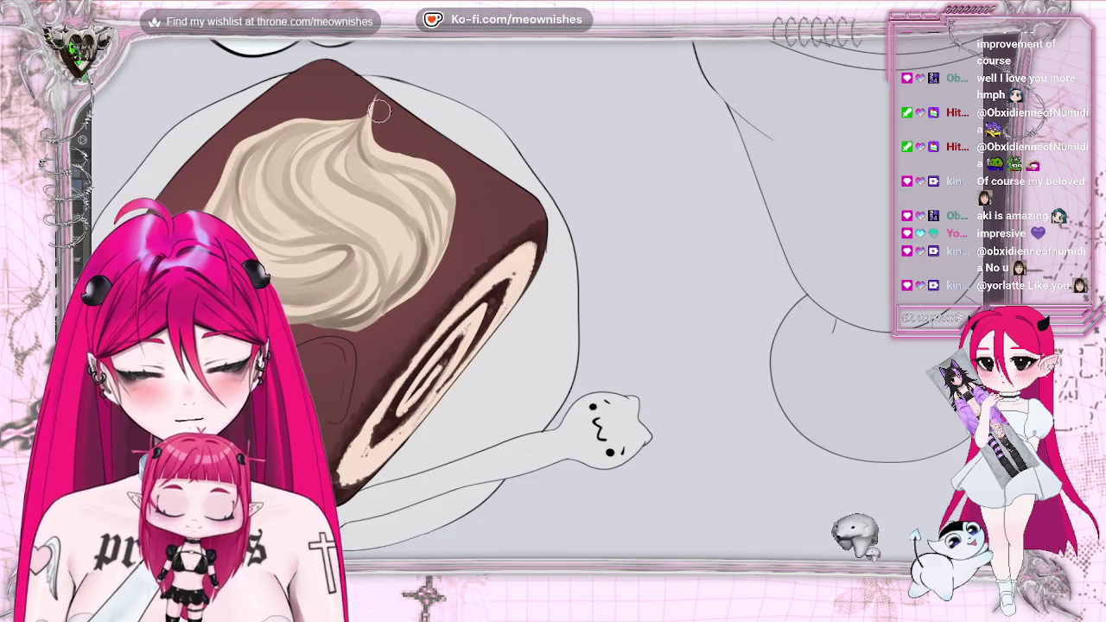
pyautogui.hotkey('ctrl', '-')
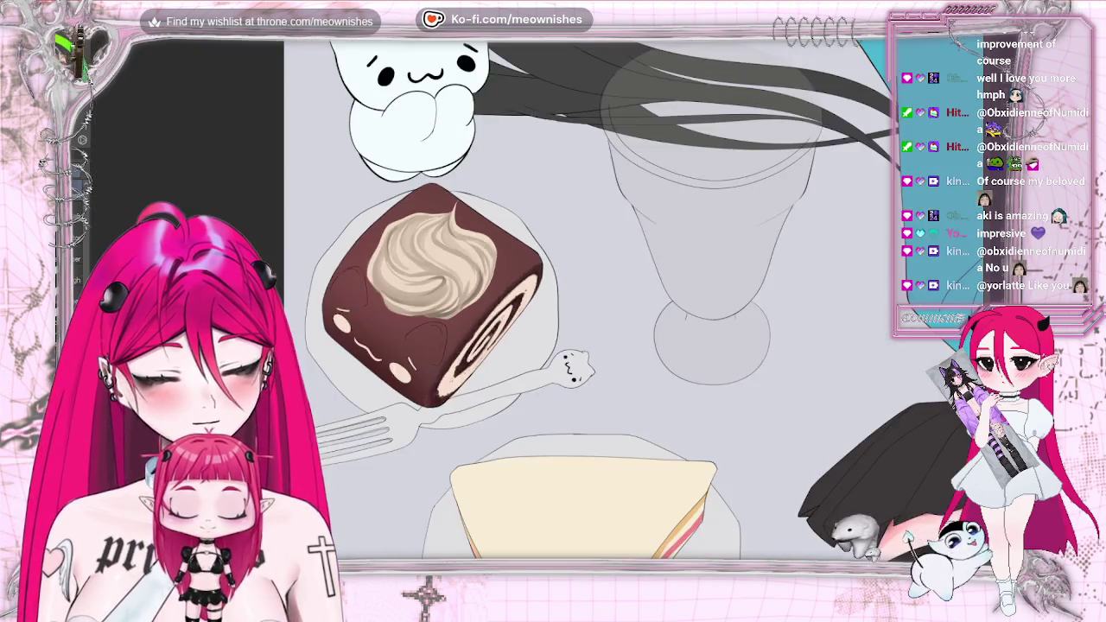
# - Check the desserts zoomed out and mirrored, then bring up Hue/Saturation/Luminosity with Ctrl+U
pyautogui.hotkey('ctrl', '-')
pyautogui.hotkey('ctrl', '-')
pyautogui.press('h')
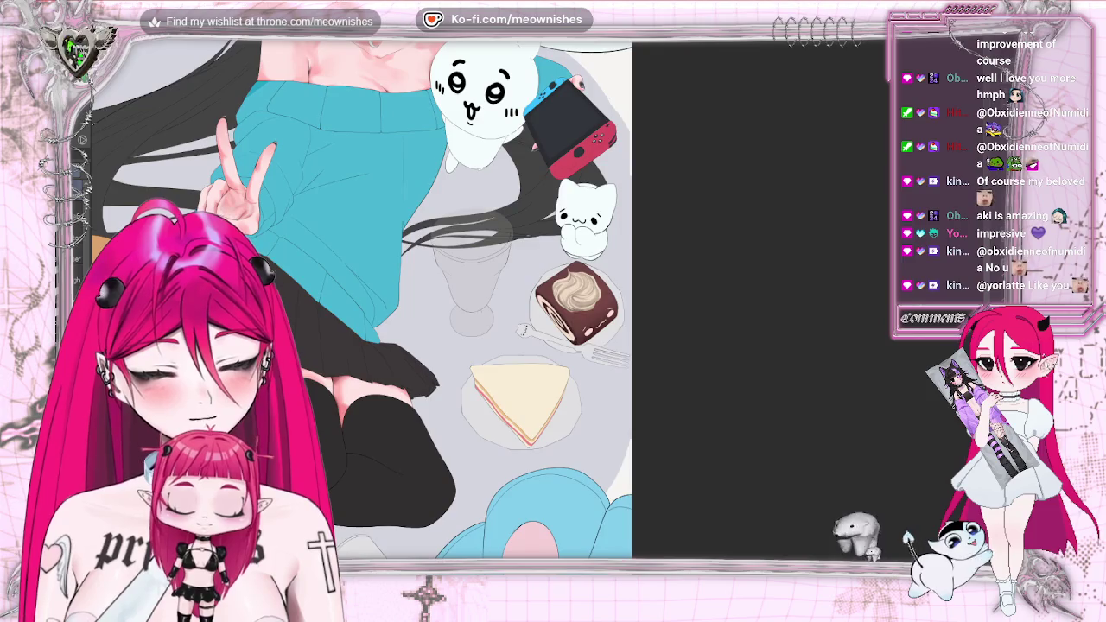
pyautogui.hotkey('ctrl', '0')
pyautogui.hotkey('ctrl', '+')
pyautogui.hotkey('ctrl', '+')
pyautogui.hotkey('ctrl', '+')
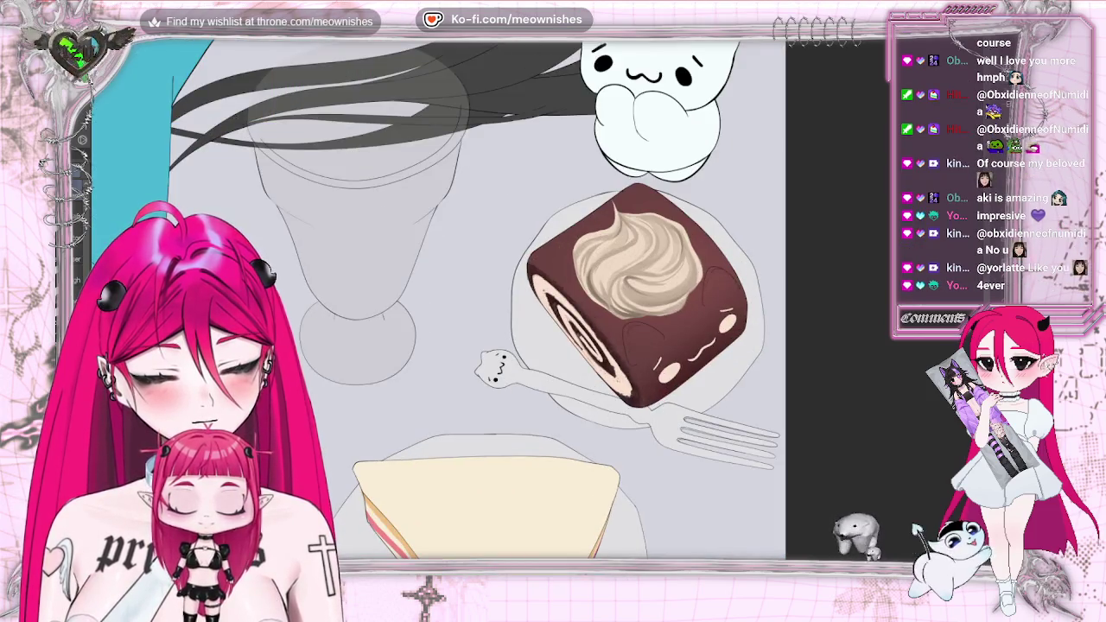
pyautogui.press('h')
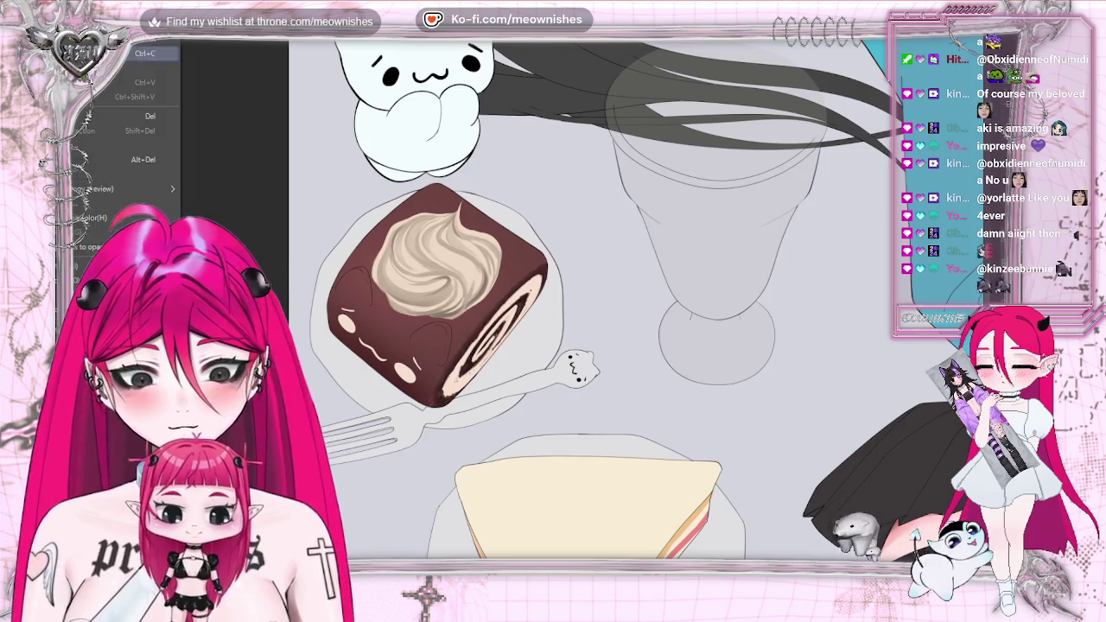
pyautogui.hotkey('ctrl', 'u')
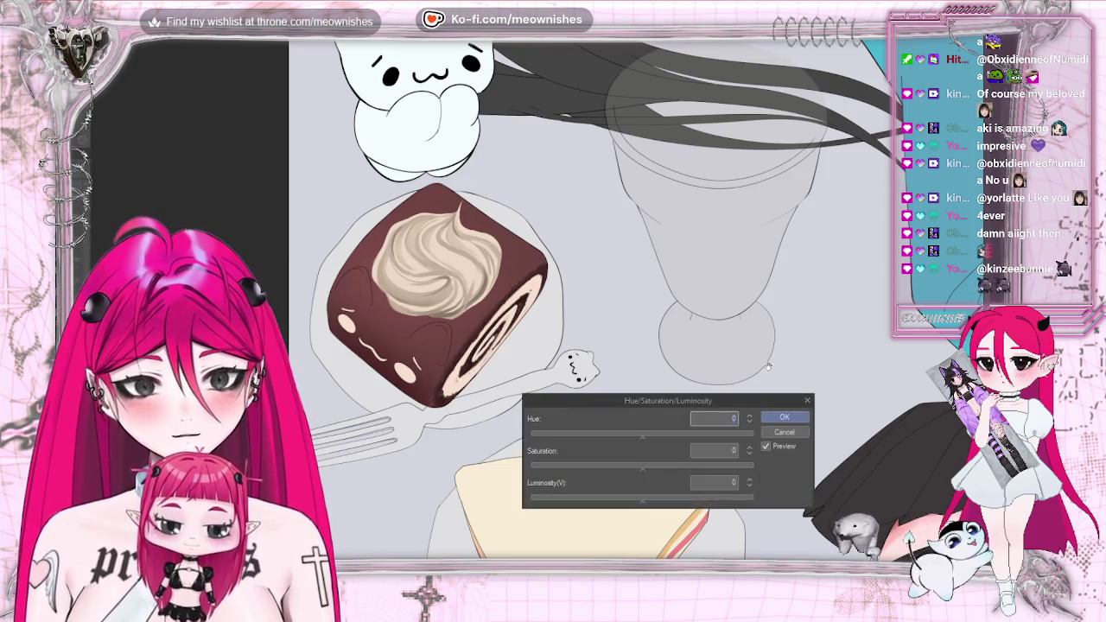
# - Nudge the hue, saturation and luminosity values to warm the cream's colour
pyautogui.click(653, 441)
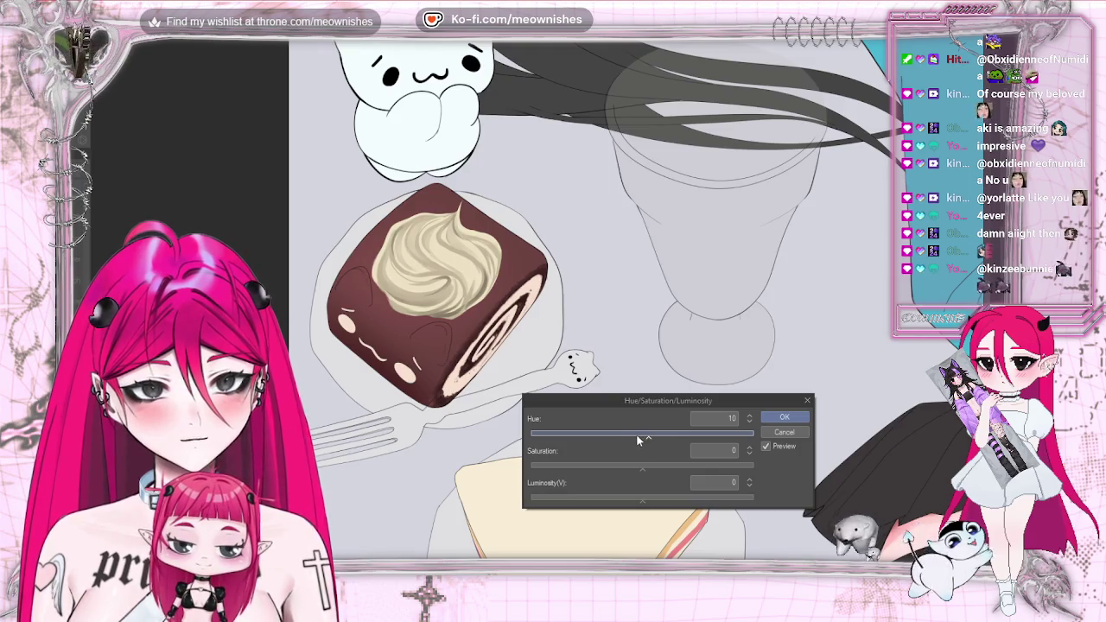
pyautogui.click(636, 433)
pyautogui.click(657, 464)
pyautogui.click(644, 433)
pyautogui.click(650, 466)
pyautogui.click(654, 498)
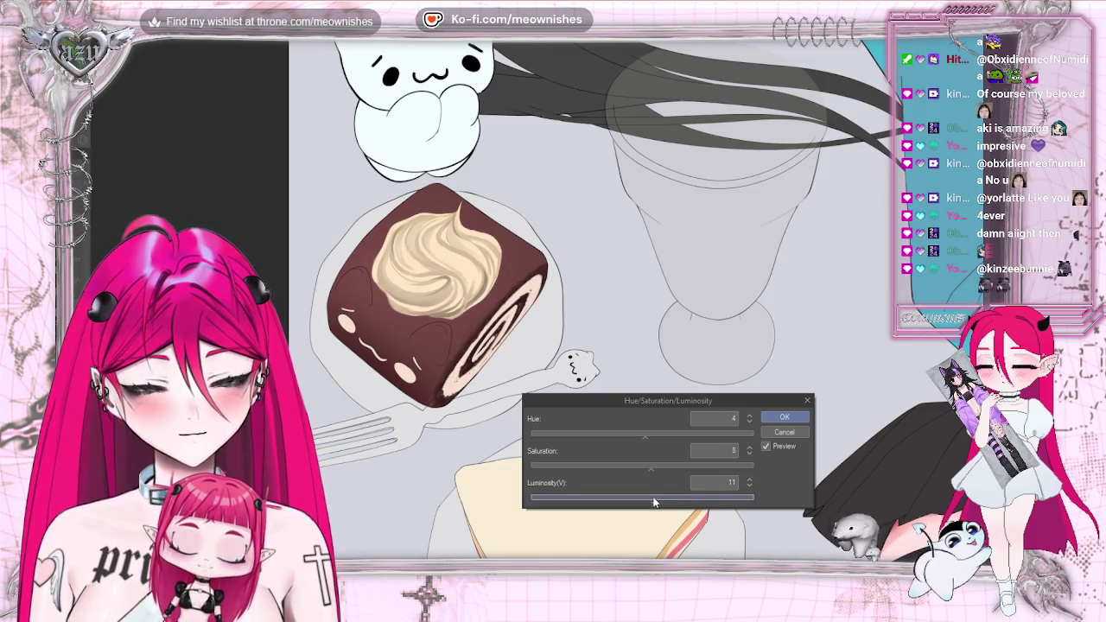
pyautogui.click(646, 466)
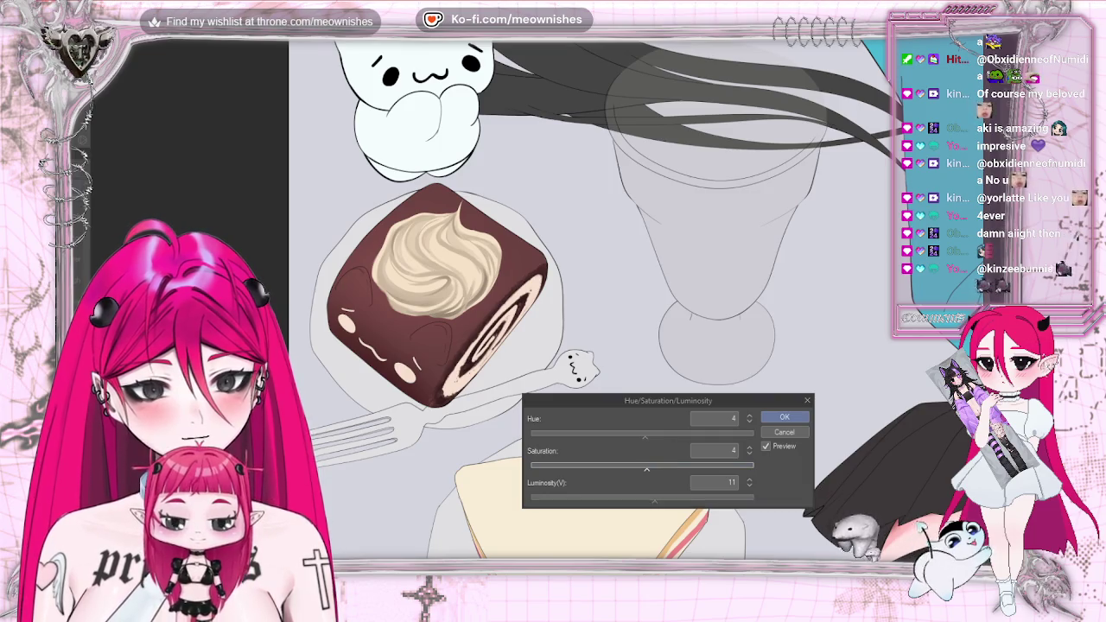
# - Settle on hue 4, saturation 11, luminosity 14 and apply the adjustment
pyautogui.scroll(-3, 605, 294)
pyautogui.scroll(-2, 605, 293)
pyautogui.scroll(5, 604, 294)
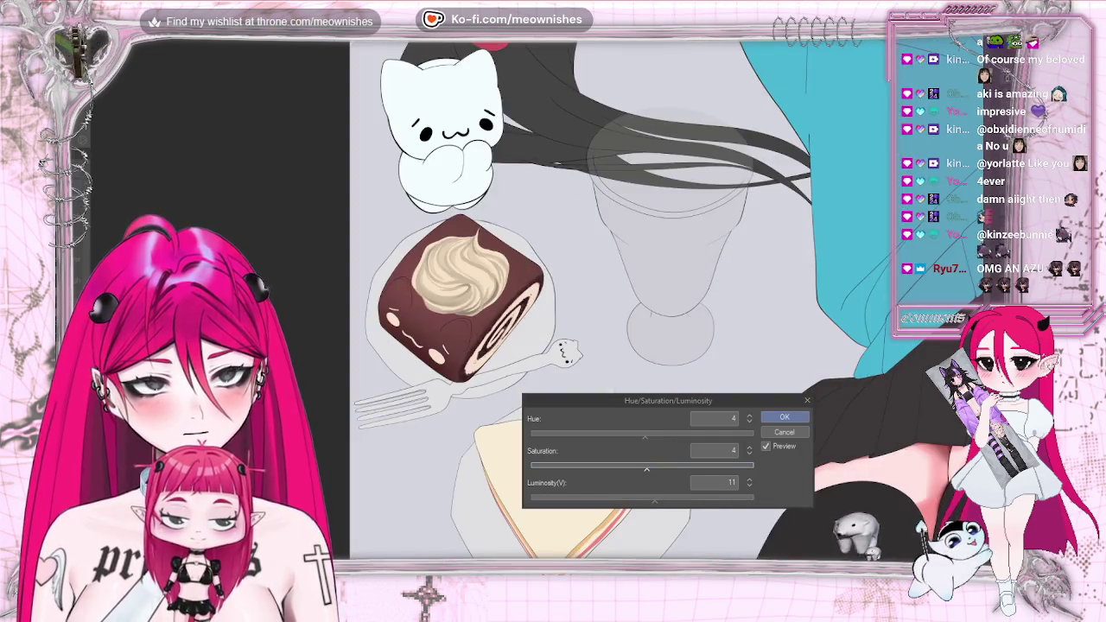
pyautogui.moveTo(664, 498); pyautogui.dragTo(647, 466)
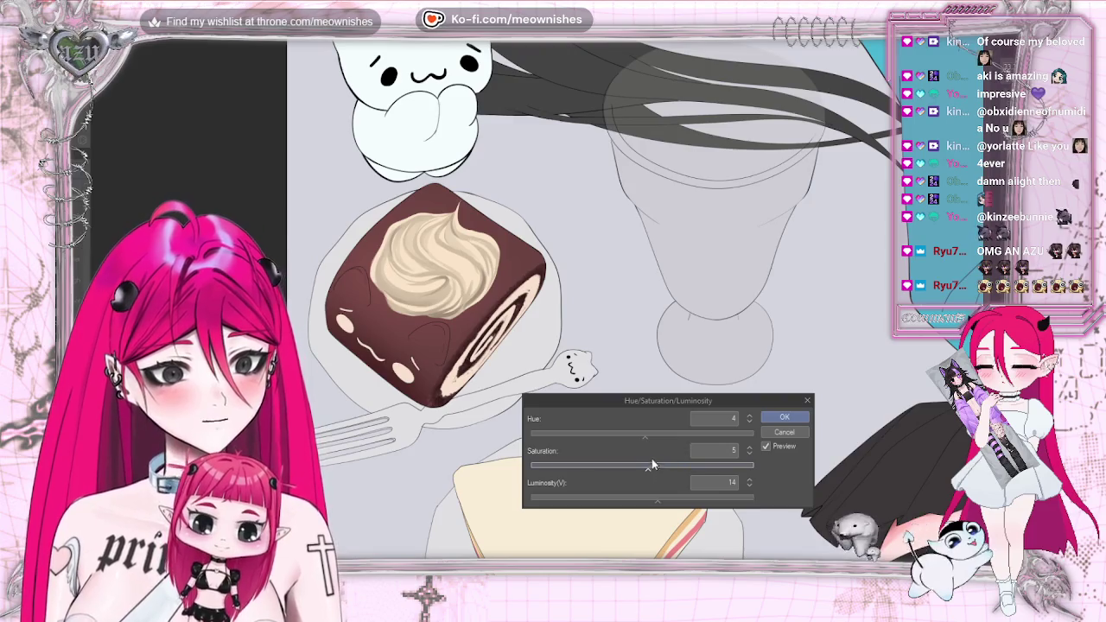
pyautogui.moveTo(646, 467); pyautogui.dragTo(653, 471)
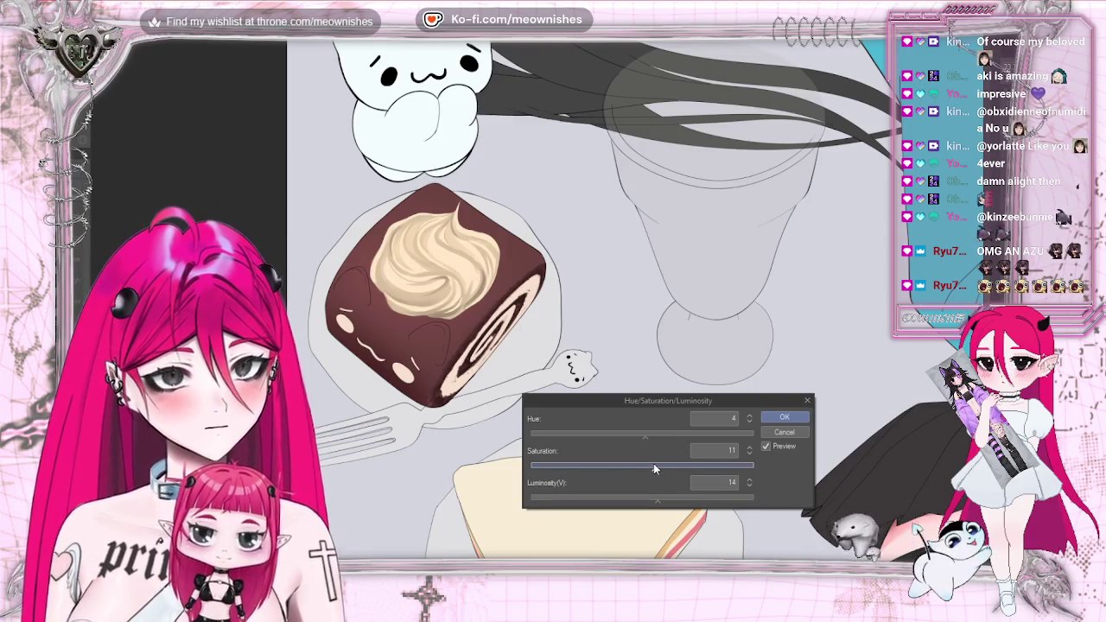
pyautogui.scroll(-5, 553, 294)
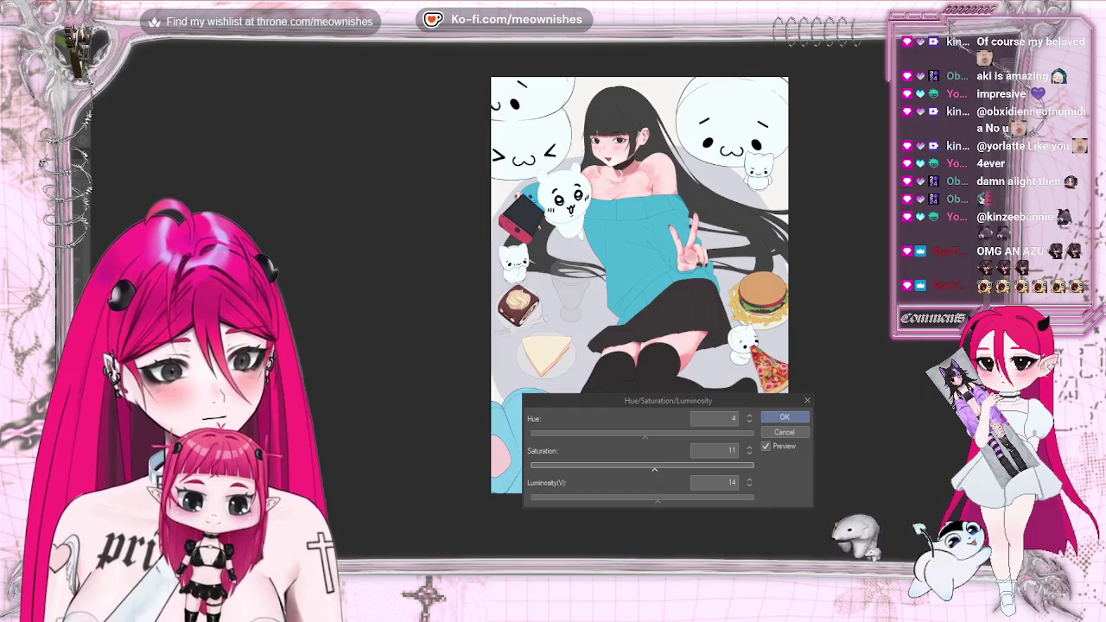
pyautogui.scroll(5, 552, 293)
pyautogui.scroll(2, 553, 294)
pyautogui.click(769, 419)
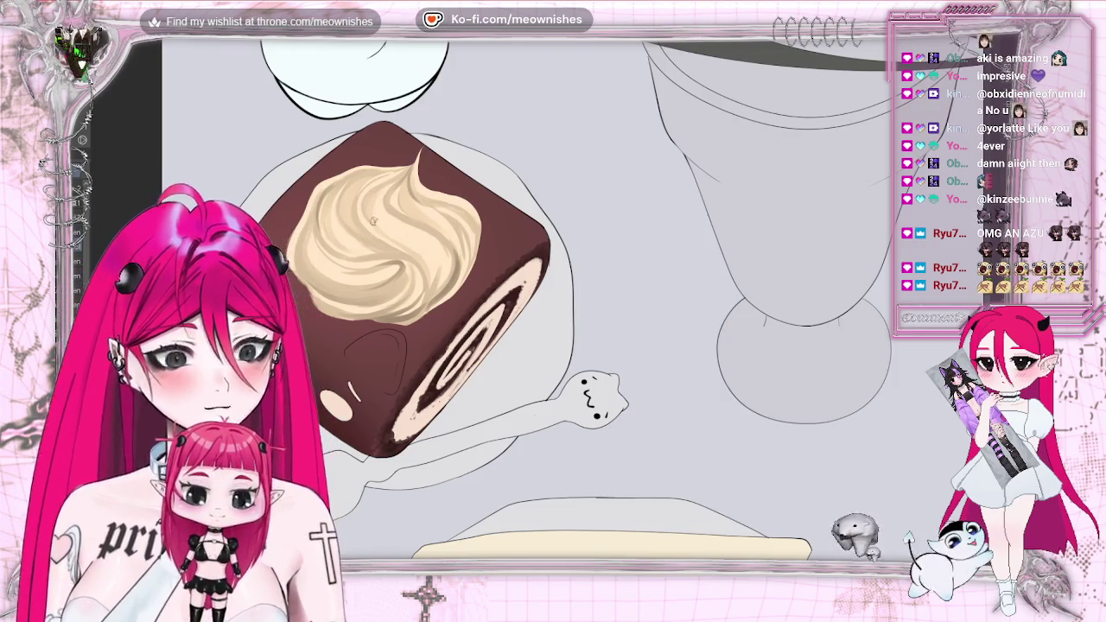
# - Outline a cherry on the cream swirl and fill it solid red
pyautogui.moveTo(345, 229)
pyautogui.mouseDown()
pyautogui.moveTo(339, 185)
pyautogui.moveTo(373, 169)
pyautogui.mouseUp()
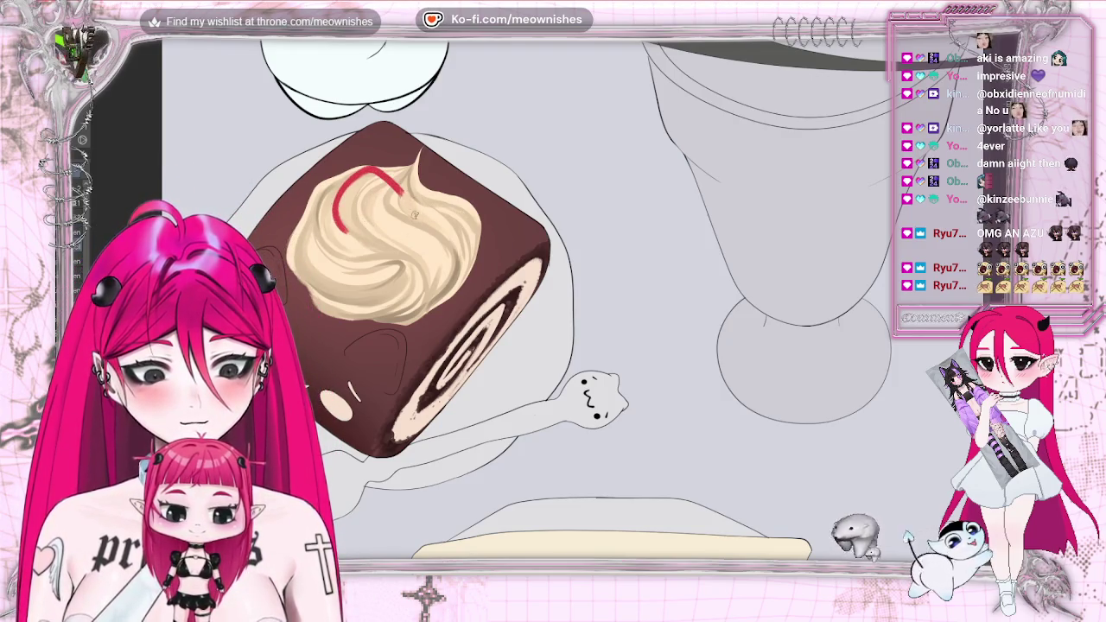
pyautogui.moveTo(415, 238)
pyautogui.mouseDown()
pyautogui.moveTo(354, 257)
pyautogui.moveTo(327, 203)
pyautogui.moveTo(372, 170)
pyautogui.moveTo(414, 225)
pyautogui.mouseUp()
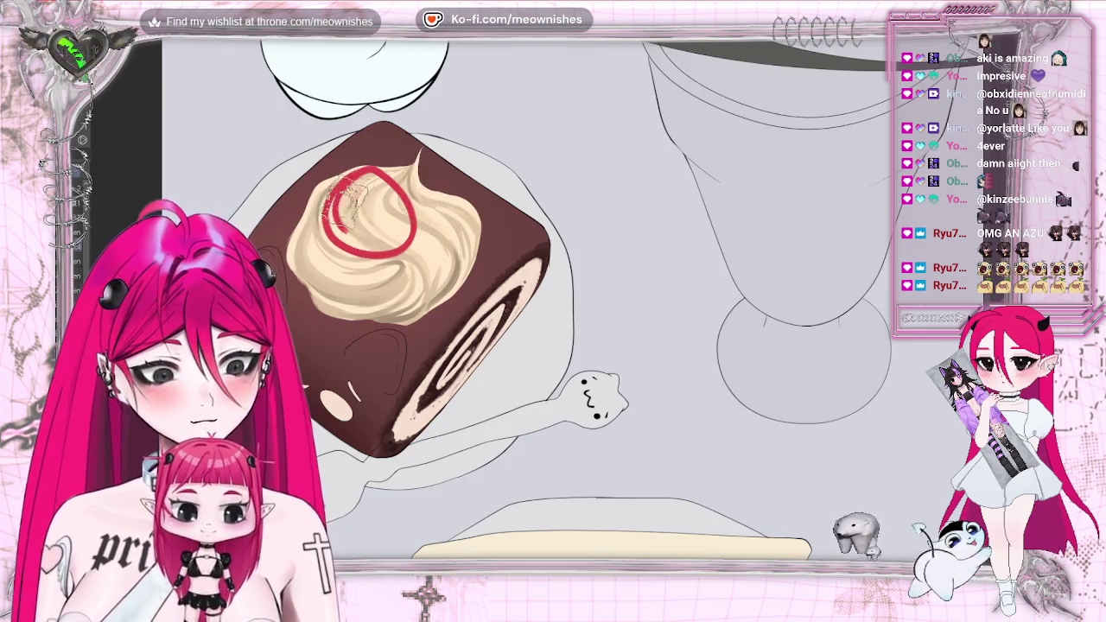
pyautogui.moveTo(332, 203); pyautogui.dragTo(354, 246)
pyautogui.moveTo(345, 177); pyautogui.dragTo(384, 224)
pyautogui.moveTo(406, 182); pyautogui.dragTo(389, 246)
pyautogui.moveTo(341, 207)
pyautogui.mouseDown()
pyautogui.moveTo(393, 246)
pyautogui.moveTo(362, 237)
pyautogui.moveTo(406, 246)
pyautogui.mouseUp()
# - Shade the red cherry with a larger brush, adding light and dark accents on top
pyautogui.moveTo(367, 194); pyautogui.dragTo(415, 255)
pyautogui.moveTo(346, 211)
pyautogui.mouseDown()
pyautogui.moveTo(415, 259)
pyautogui.moveTo(354, 233)
pyautogui.mouseUp()
pyautogui.moveTo(406, 186)
pyautogui.mouseDown()
pyautogui.moveTo(363, 225)
pyautogui.moveTo(372, 211)
pyautogui.mouseUp()
pyautogui.press(']')
pyautogui.moveTo(371, 172)
pyautogui.mouseDown()
pyautogui.moveTo(362, 224)
pyautogui.moveTo(380, 242)
pyautogui.mouseUp()
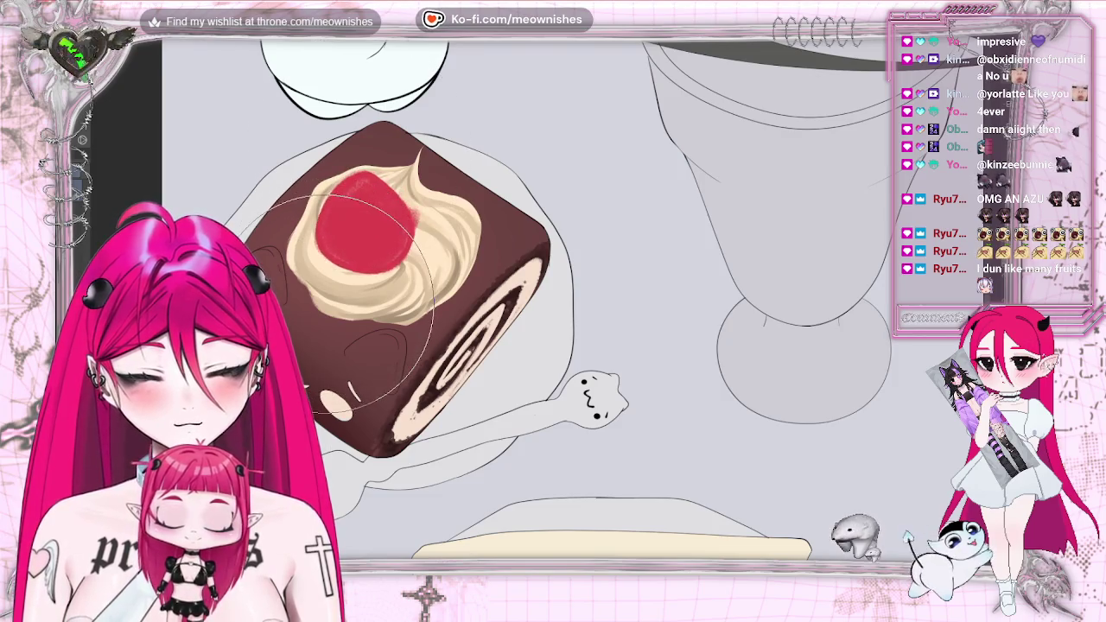
pyautogui.moveTo(346, 298)
pyautogui.mouseDown()
pyautogui.moveTo(371, 207)
pyautogui.moveTo(363, 242)
pyautogui.mouseUp()
pyautogui.moveTo(380, 199); pyautogui.dragTo(346, 241)
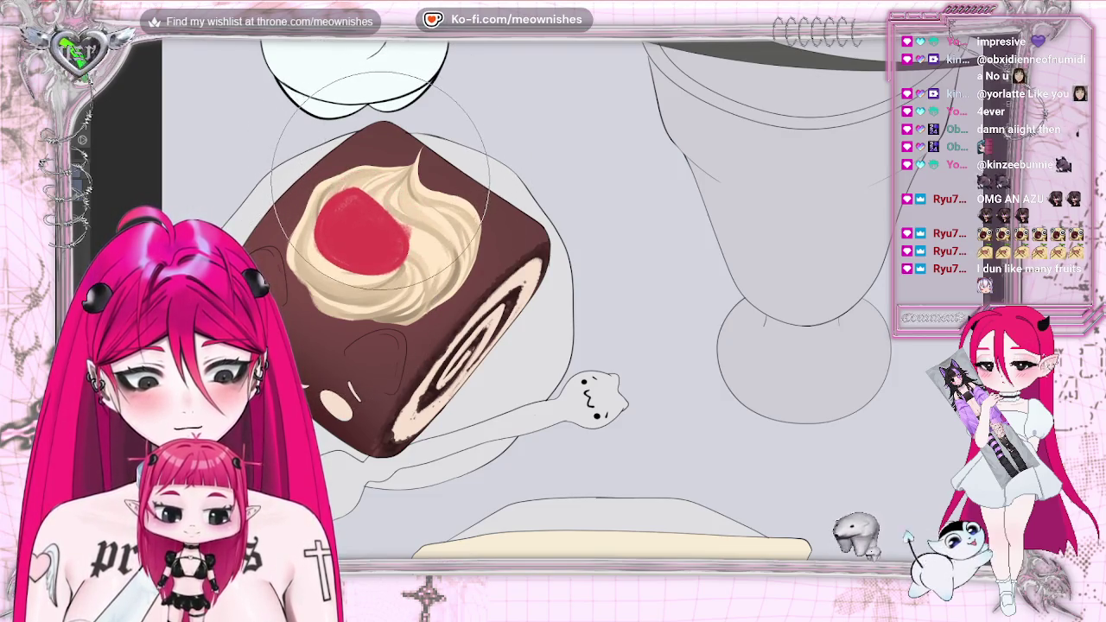
pyautogui.moveTo(402, 173)
pyautogui.mouseDown()
pyautogui.moveTo(363, 224)
pyautogui.moveTo(372, 242)
pyautogui.moveTo(354, 237)
pyautogui.moveTo(359, 259)
pyautogui.mouseUp()
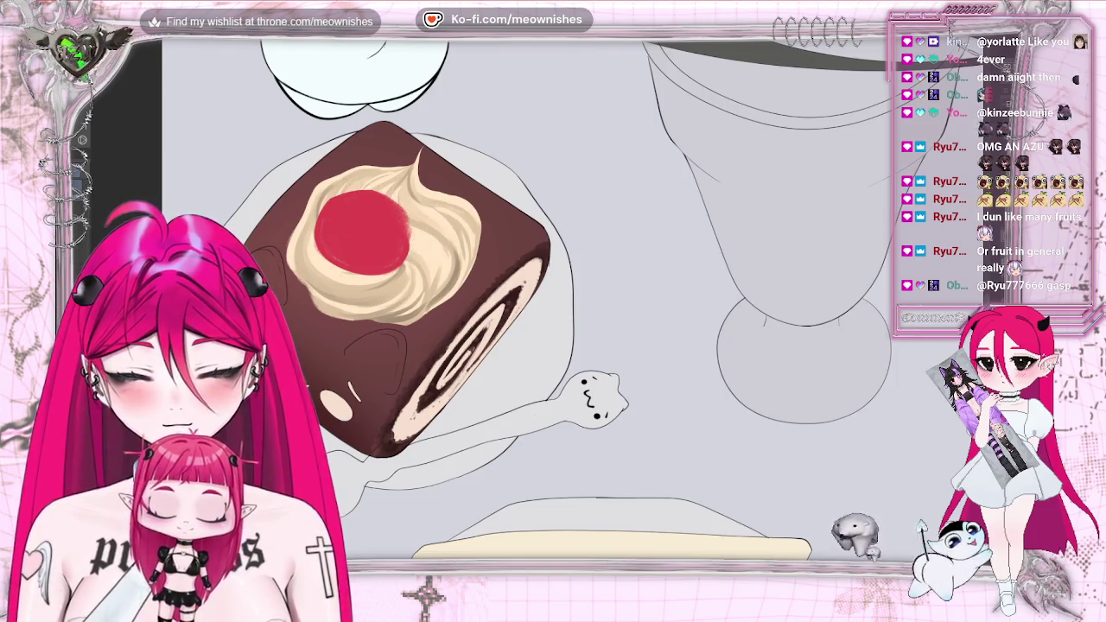
# - Shift the cherry down-left, check it mirrored, then delete it from the cream
pyautogui.moveTo(361, 232); pyautogui.dragTo(350, 242)
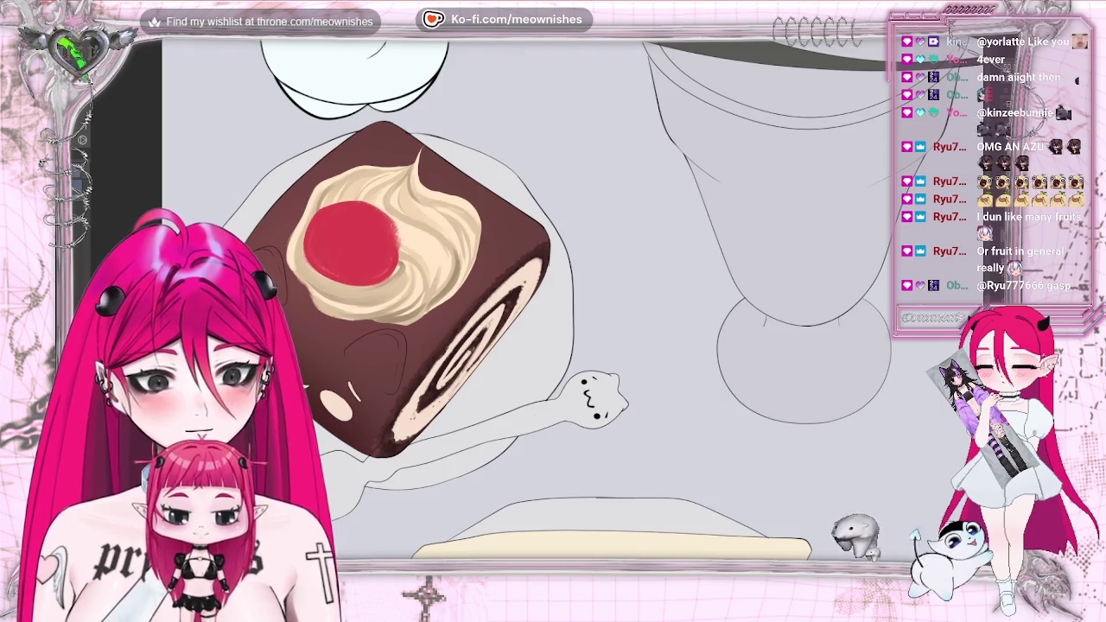
pyautogui.scroll(-2, 541, 299)
pyautogui.scroll(-3, 542, 300)
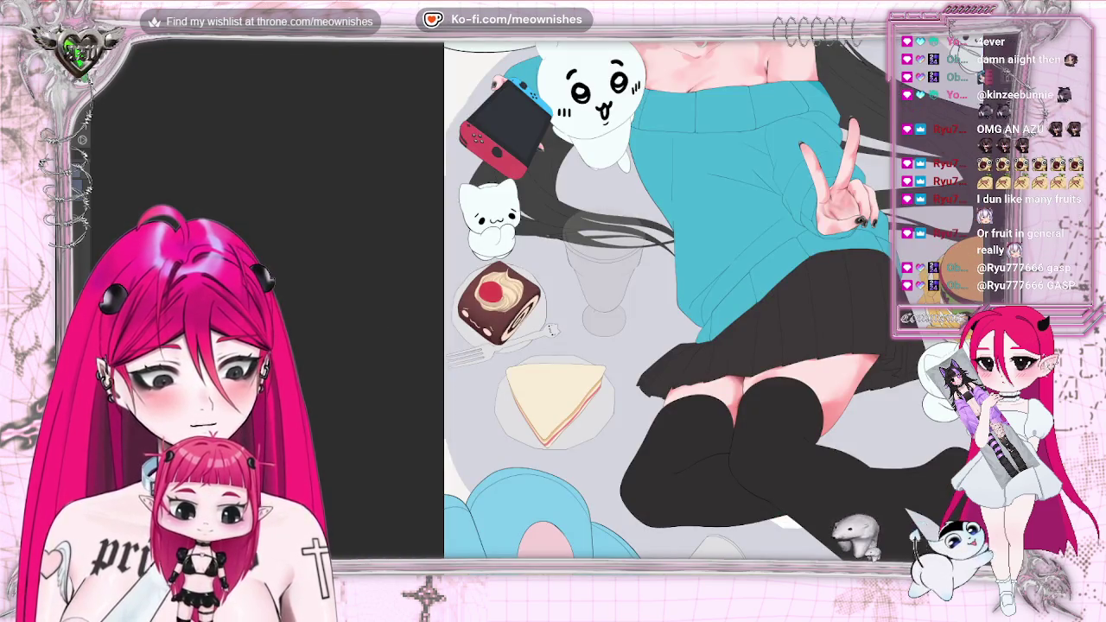
pyautogui.press('h')
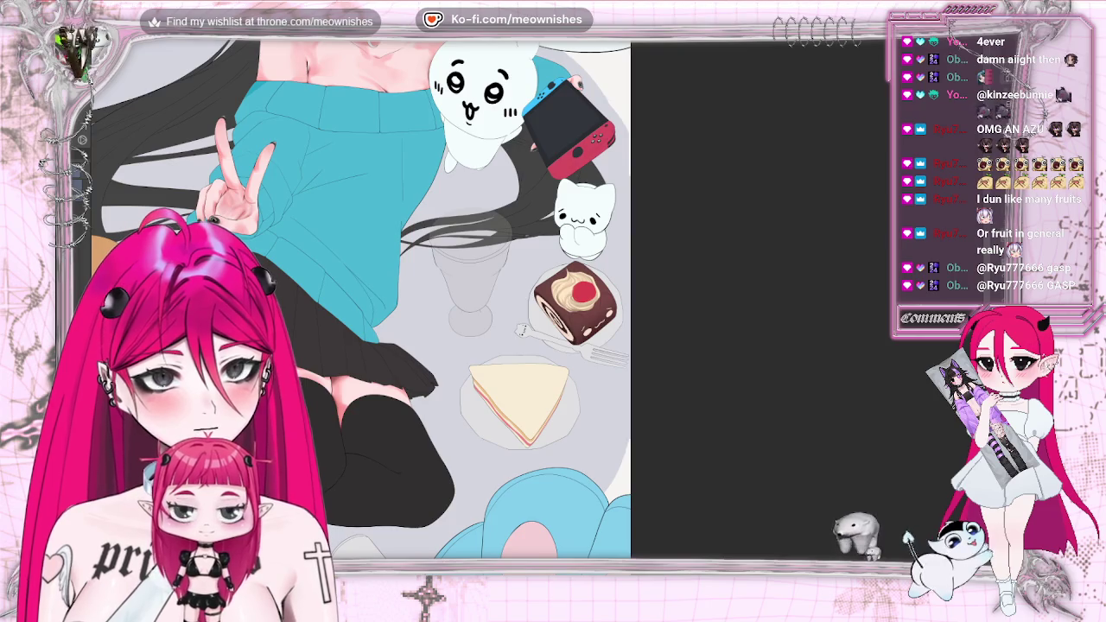
pyautogui.press('h')
pyautogui.scroll(5, 509, 297)
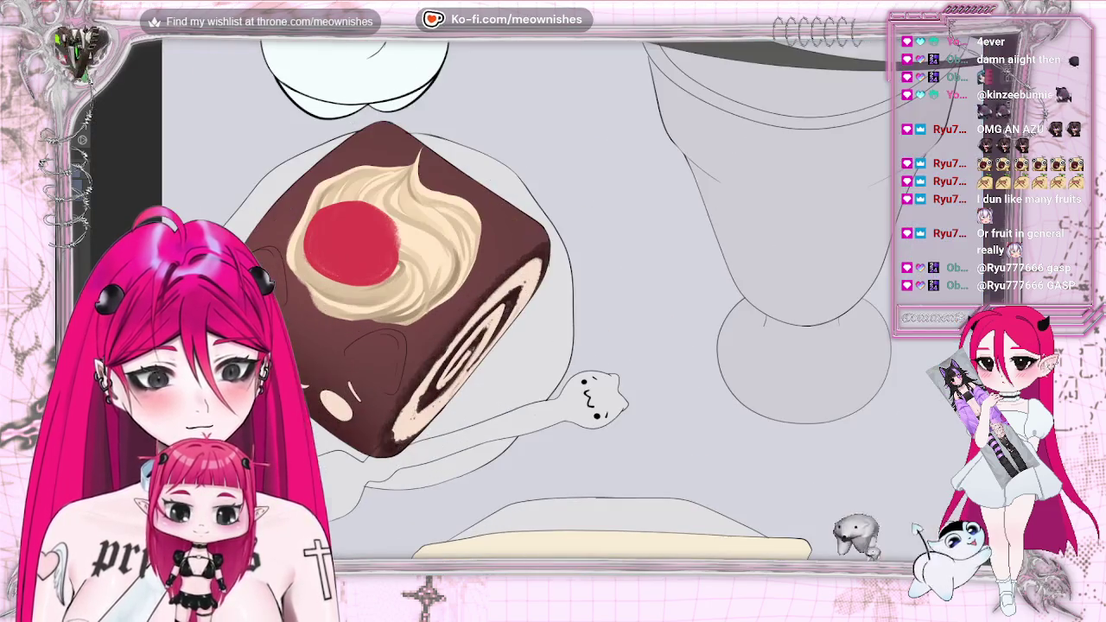
pyautogui.press('Delete')
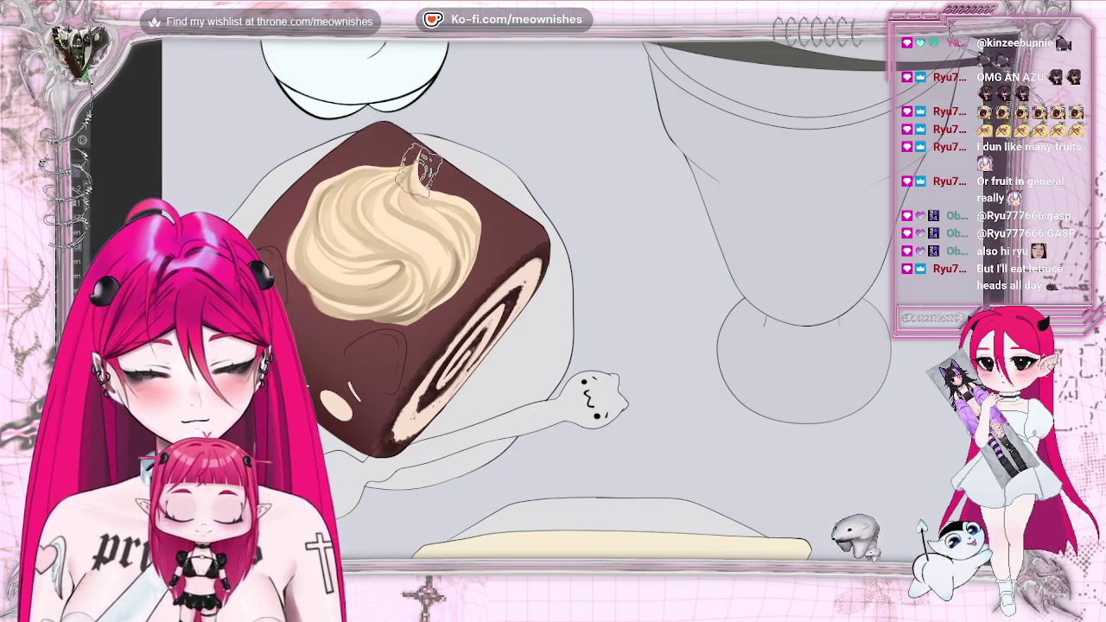
# - Add swirl strokes to the cream's upper right with a larger brush, checking it mirrored
pyautogui.moveTo(421, 171); pyautogui.dragTo(445, 232)
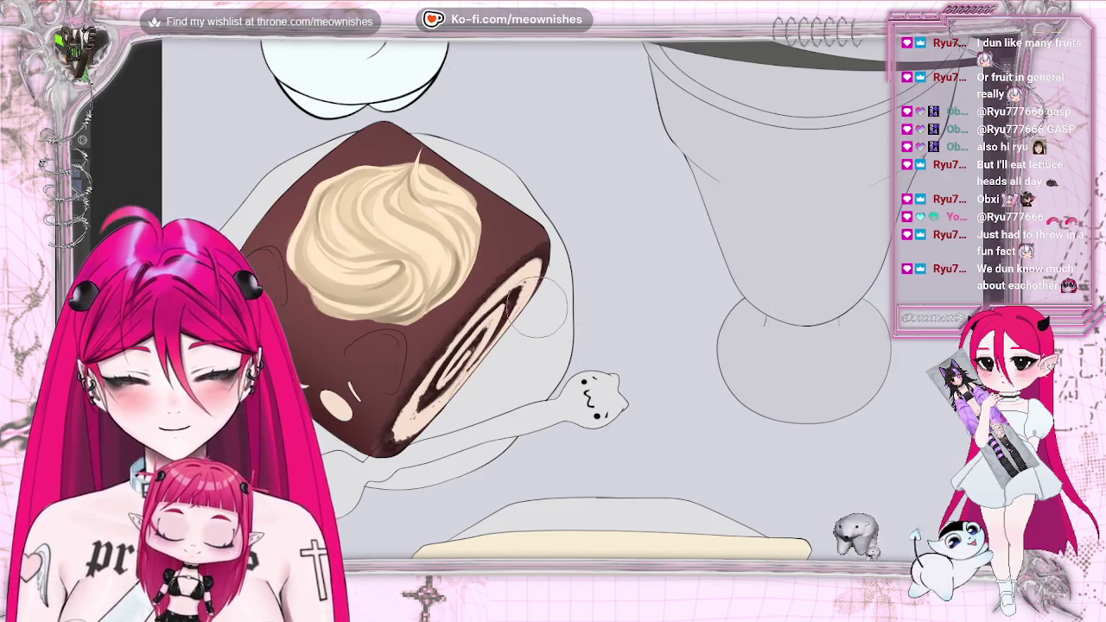
pyautogui.press(']')
pyautogui.press(']')
pyautogui.press(']')
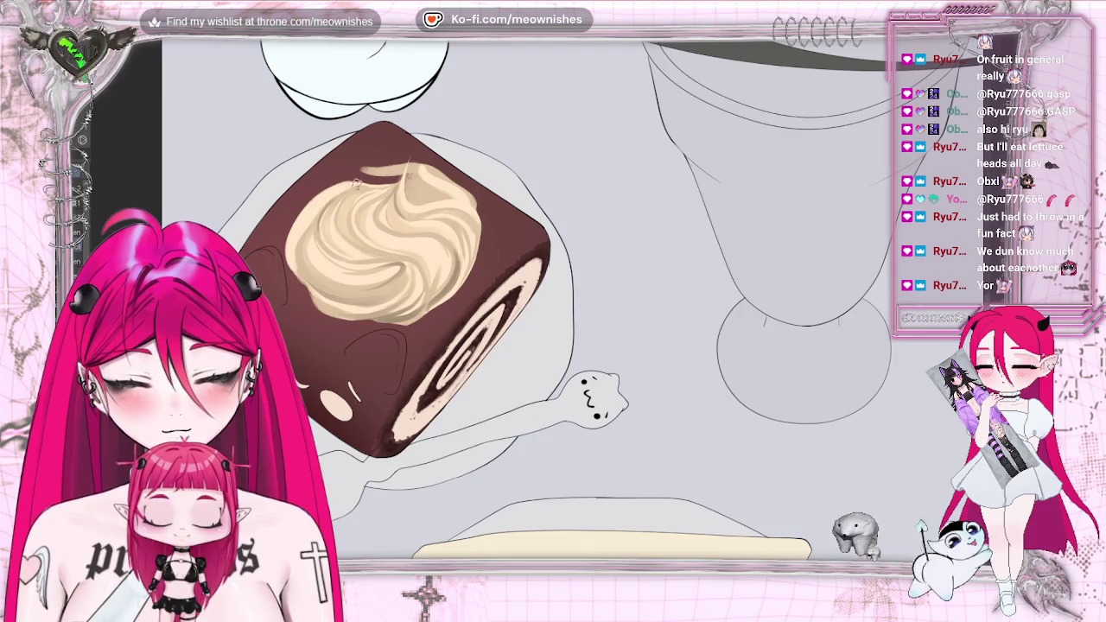
pyautogui.press('h')
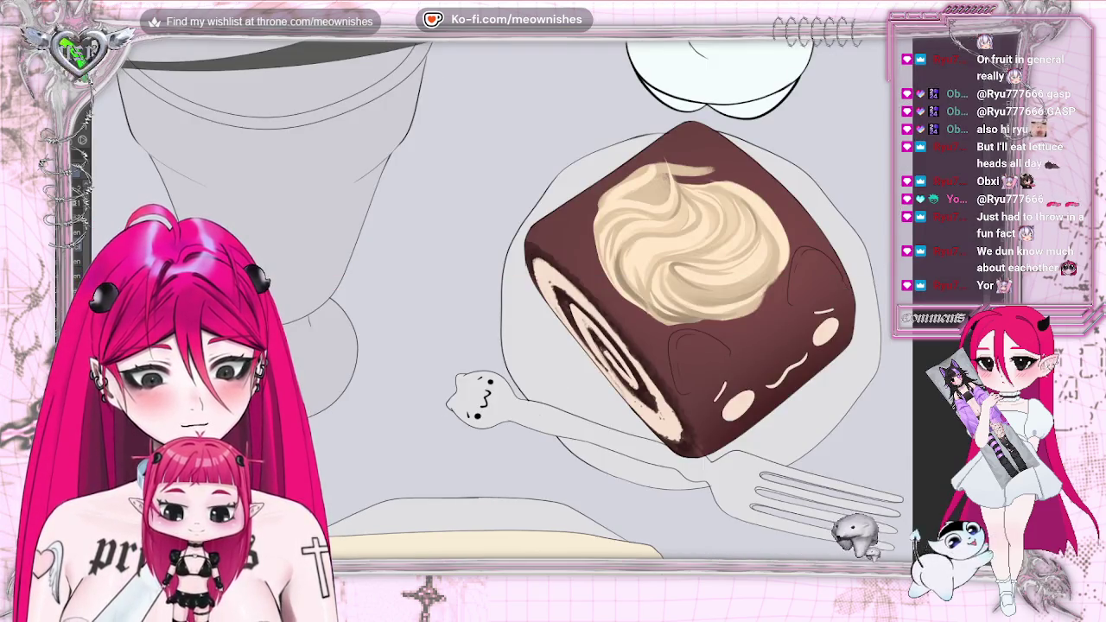
pyautogui.press('h')
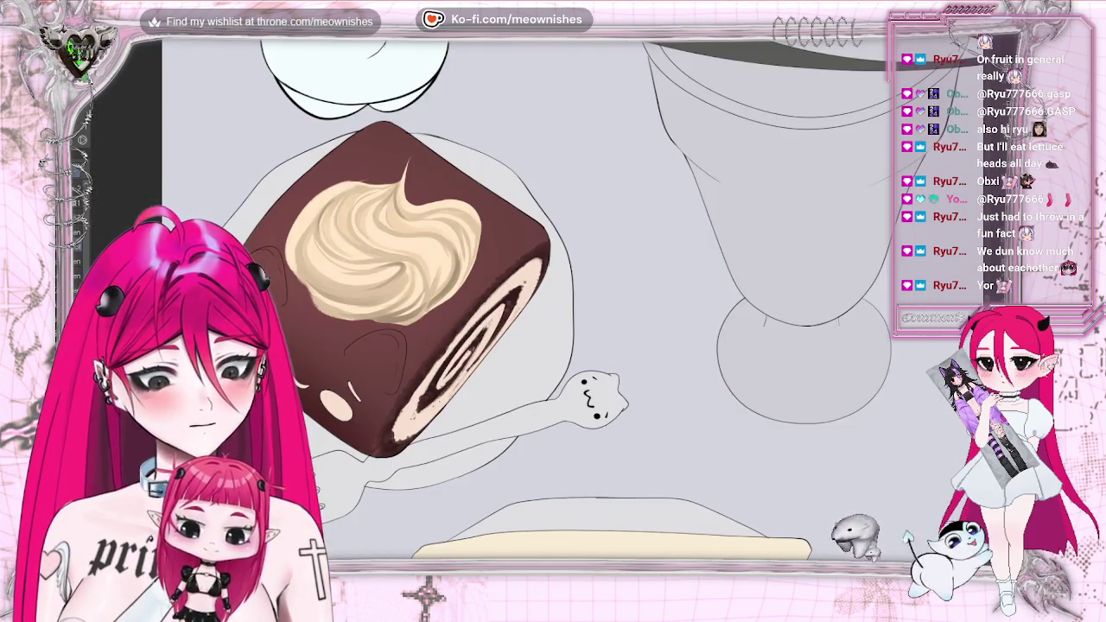
# - Paint a light stroke along the cream's top-left edge, then mirror the view
pyautogui.moveTo(400, 171); pyautogui.dragTo(350, 182)
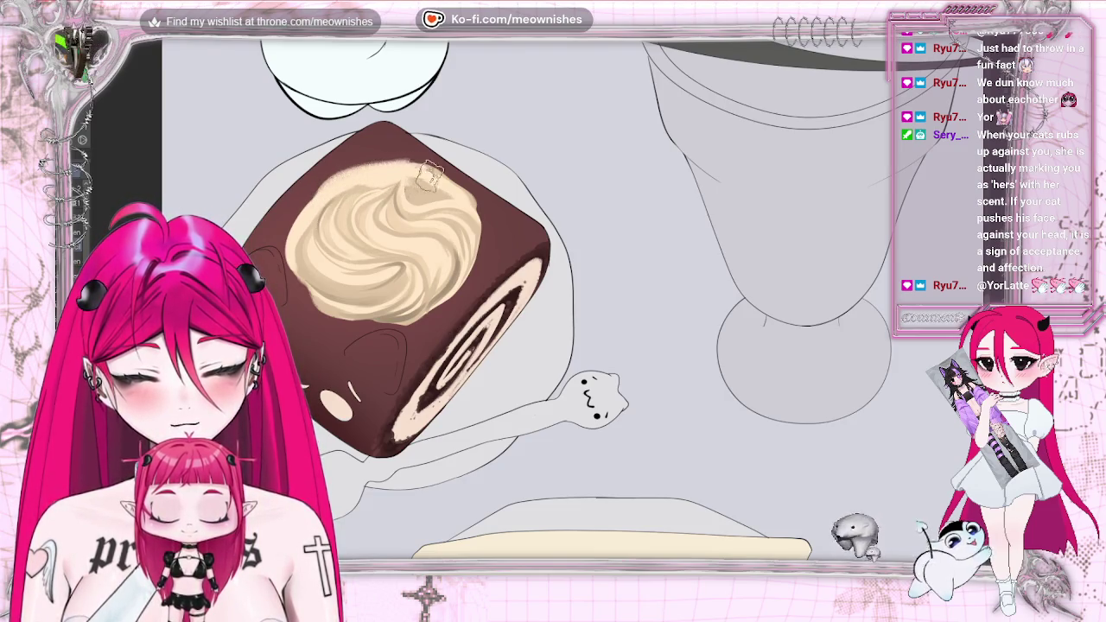
pyautogui.press(']')
pyautogui.press(']')
pyautogui.press(']')
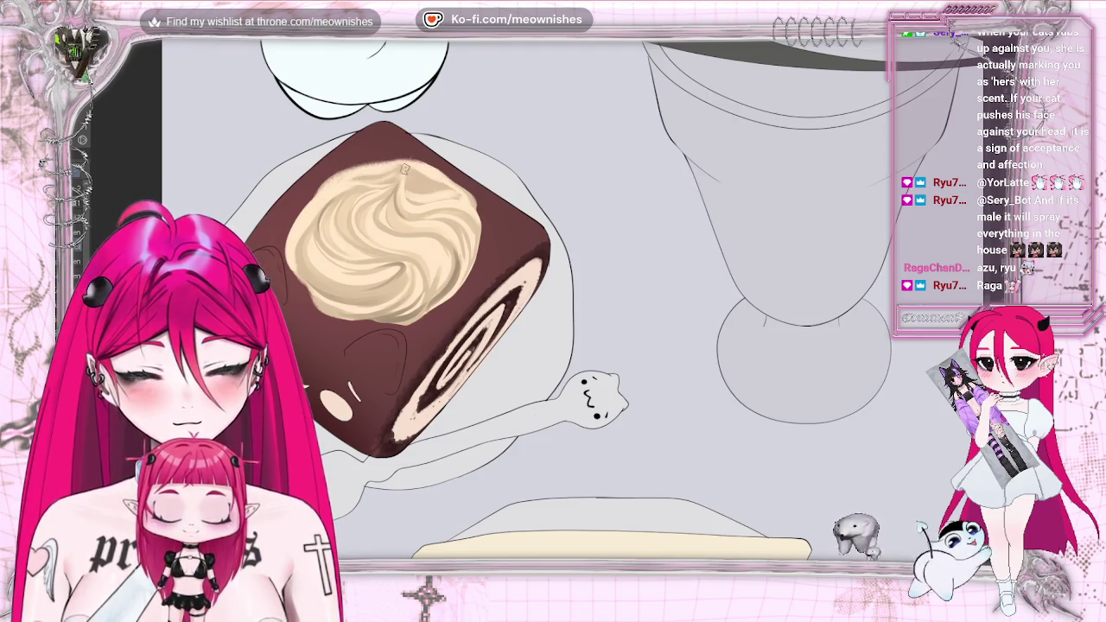
pyautogui.press('h')
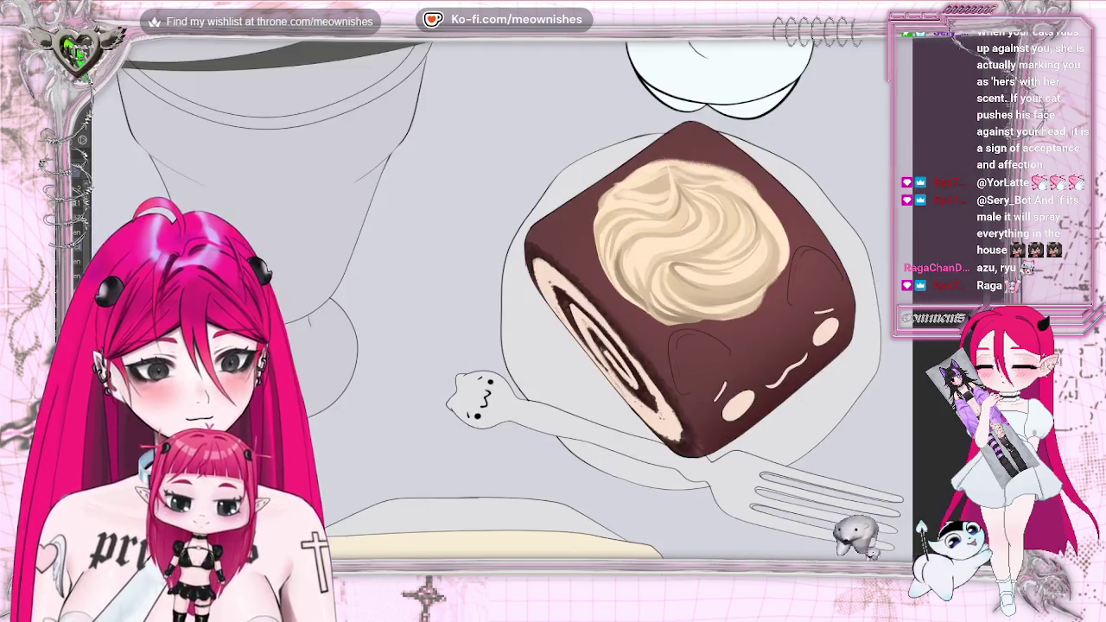
# - Zoom in on the chocolate swiss roll in a mirrored view, then reset the zoom
pyautogui.hotkey('ctrl', '-')
pyautogui.hotkey('ctrl', '-')
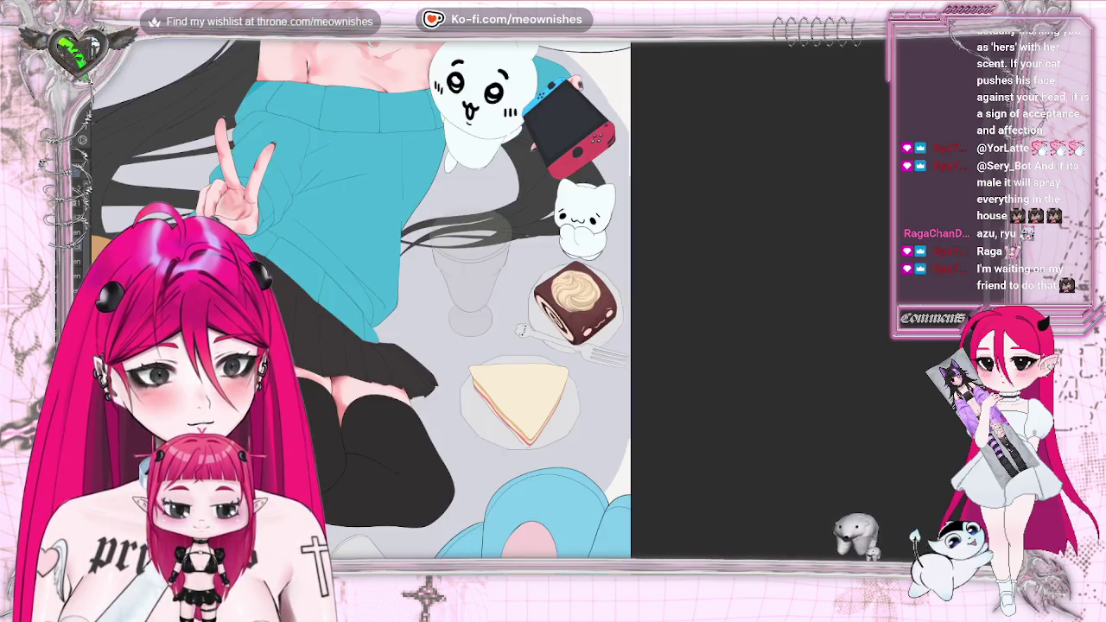
pyautogui.hotkey('ctrl', '+')
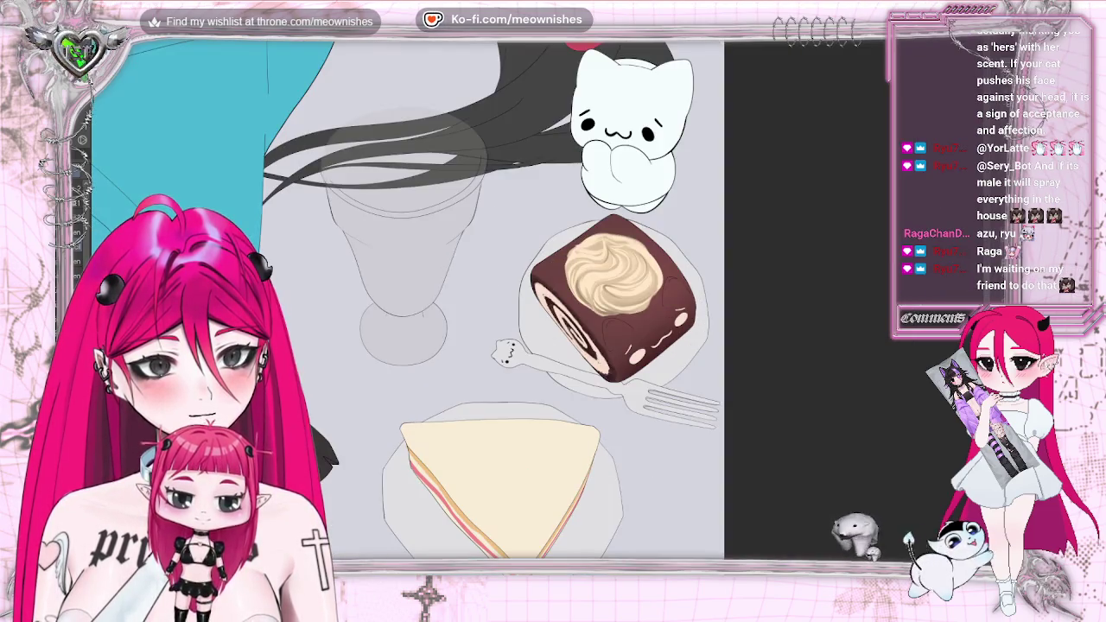
pyautogui.hotkey('ctrl', '+')
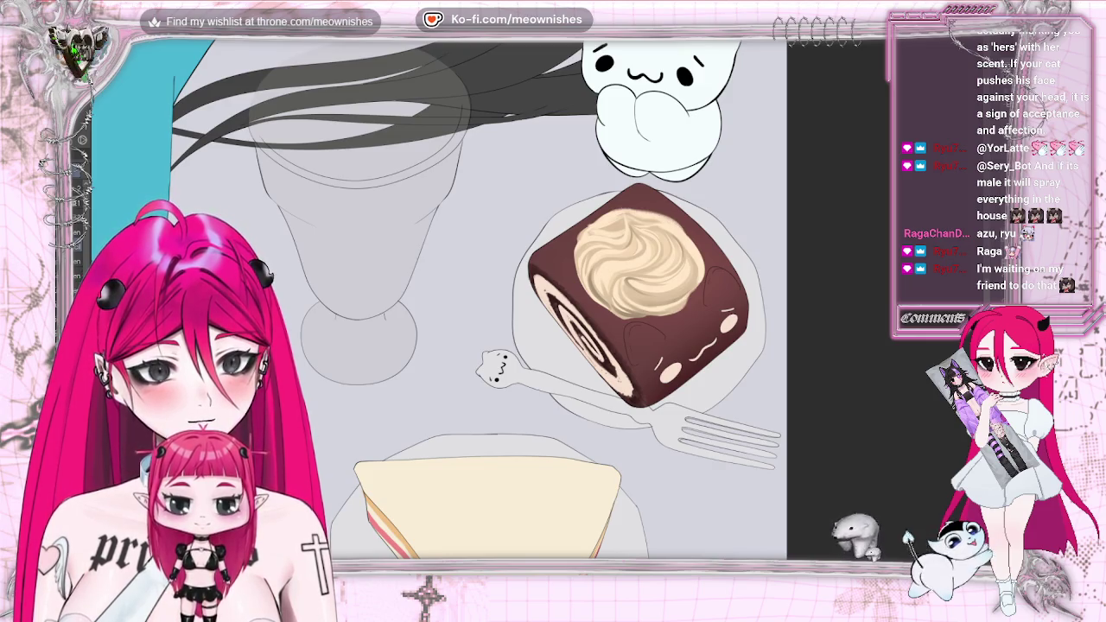
pyautogui.press('m')
pyautogui.hotkey('ctrl', '+')
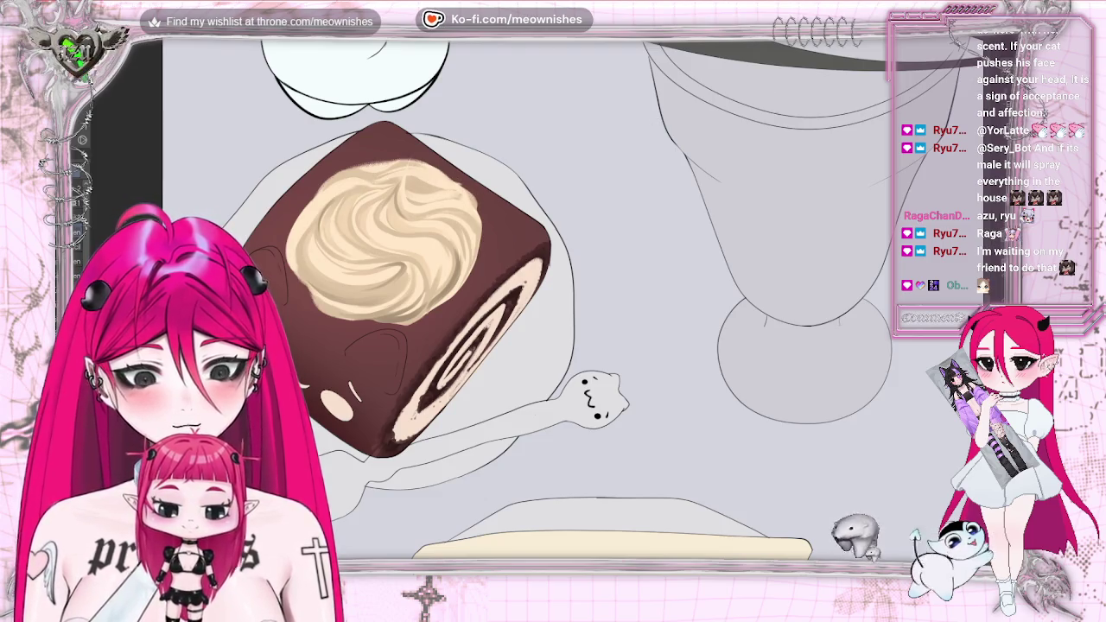
pyautogui.hotkey('ctrl', '0')
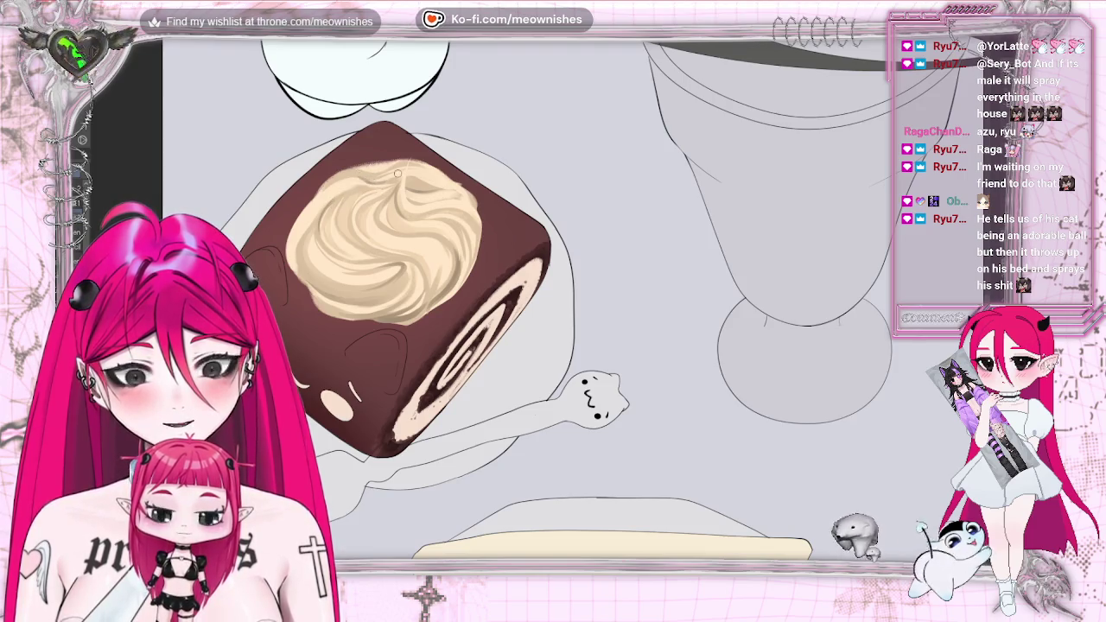
# - Unflip the canvas and zoom out to show the whole girl illustration
pyautogui.scroll(-5, 377, 184)
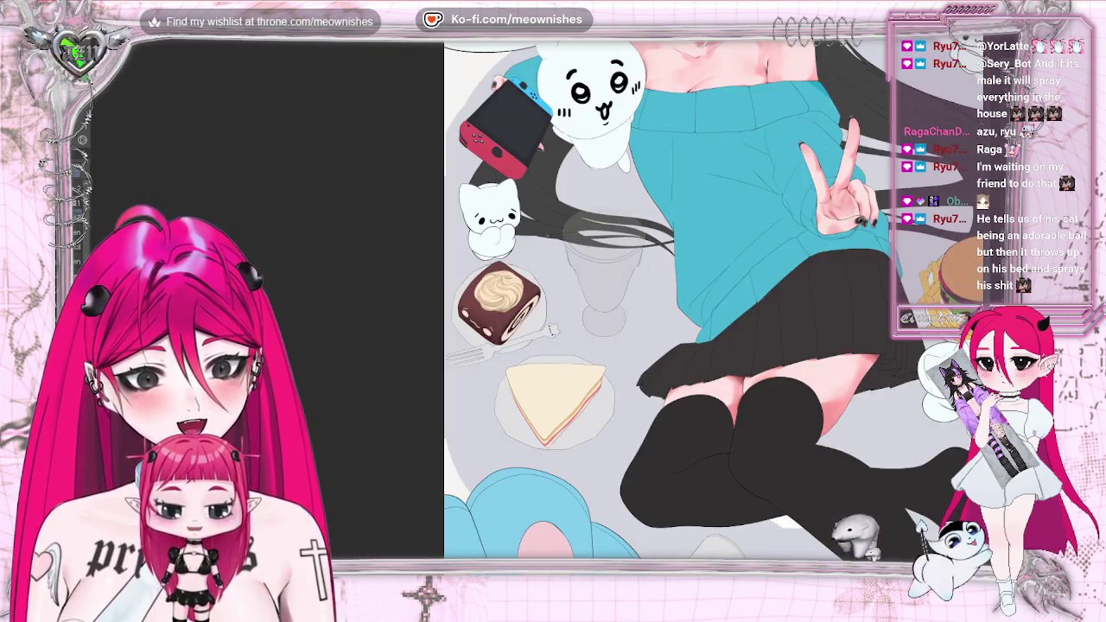
pyautogui.press('h')
pyautogui.scroll(5, 536, 298)
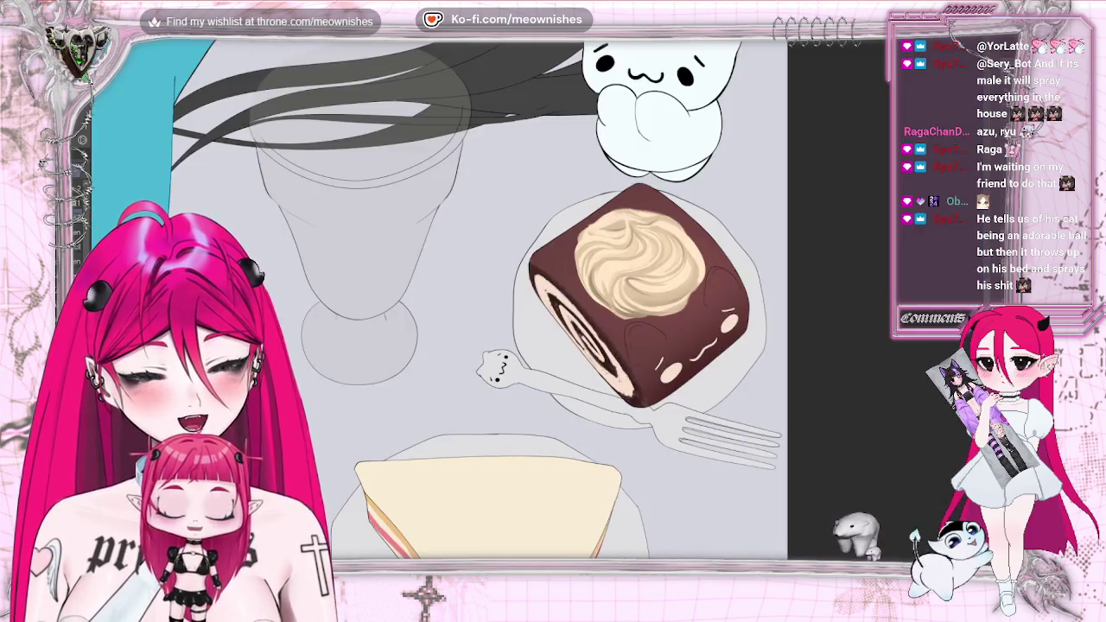
pyautogui.scroll(-3, 533, 307)
pyautogui.scroll(-2, 534, 308)
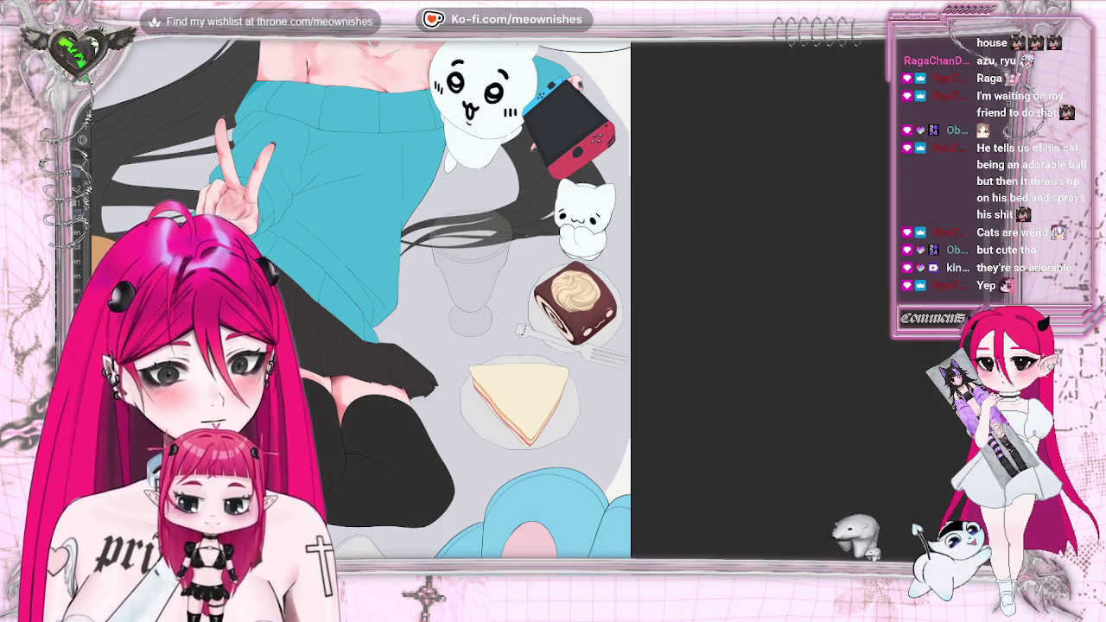
# - Touch up the cream swirl, comparing with undo and redo, then view the cake mirrored
pyautogui.scroll(3, 524, 301)
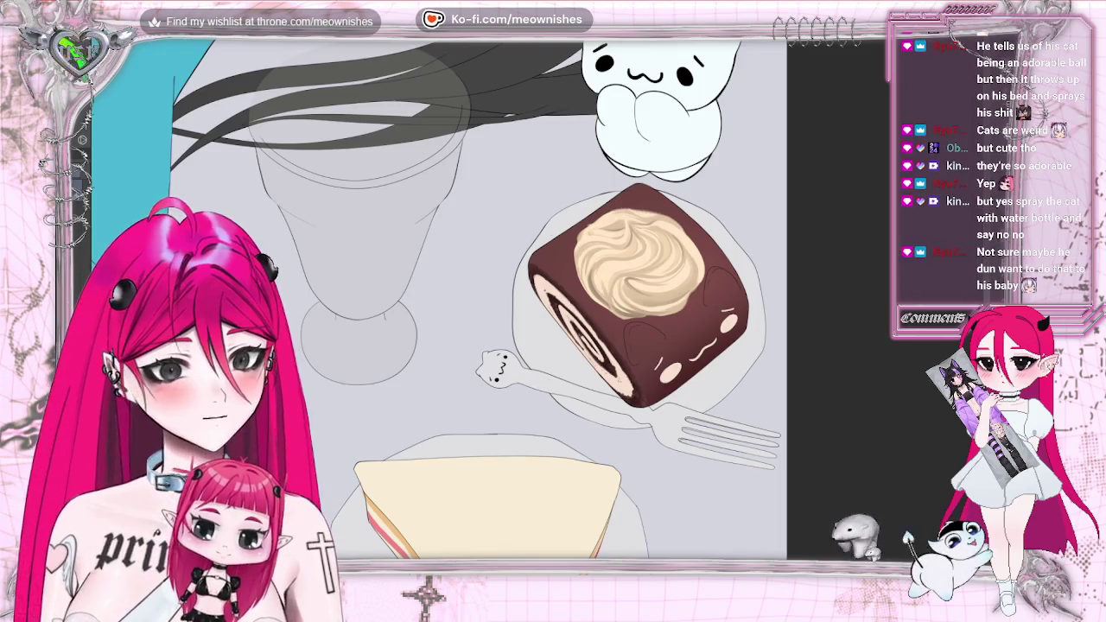
pyautogui.hotkey('ctrl', 'z')
pyautogui.hotkey('ctrl', 'shift', 'z')
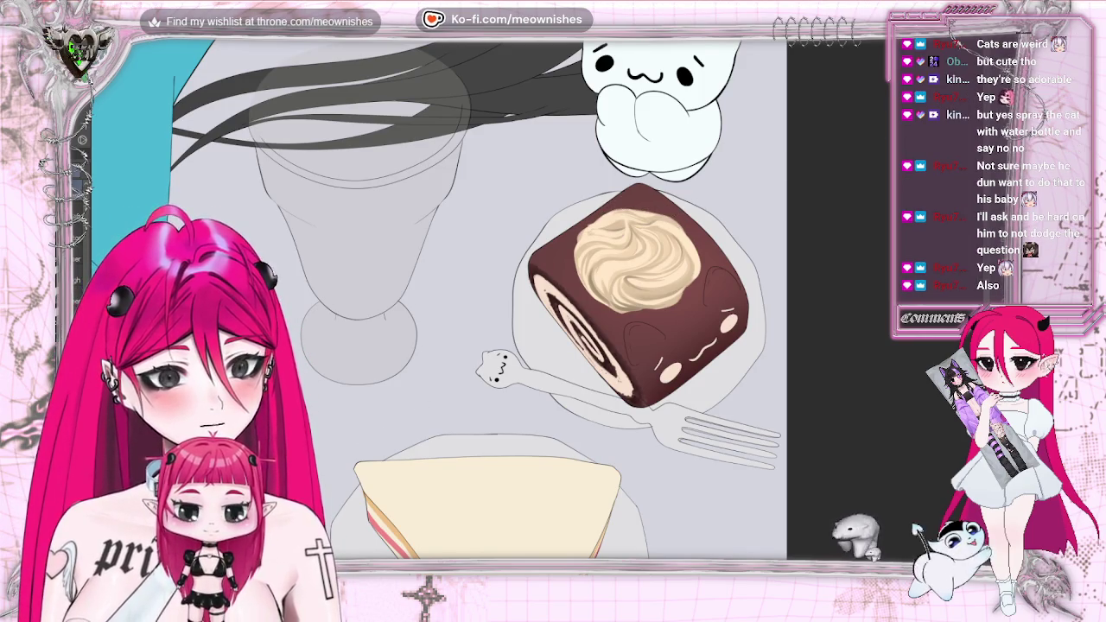
pyautogui.scroll(2, 553, 294)
pyautogui.press('m')
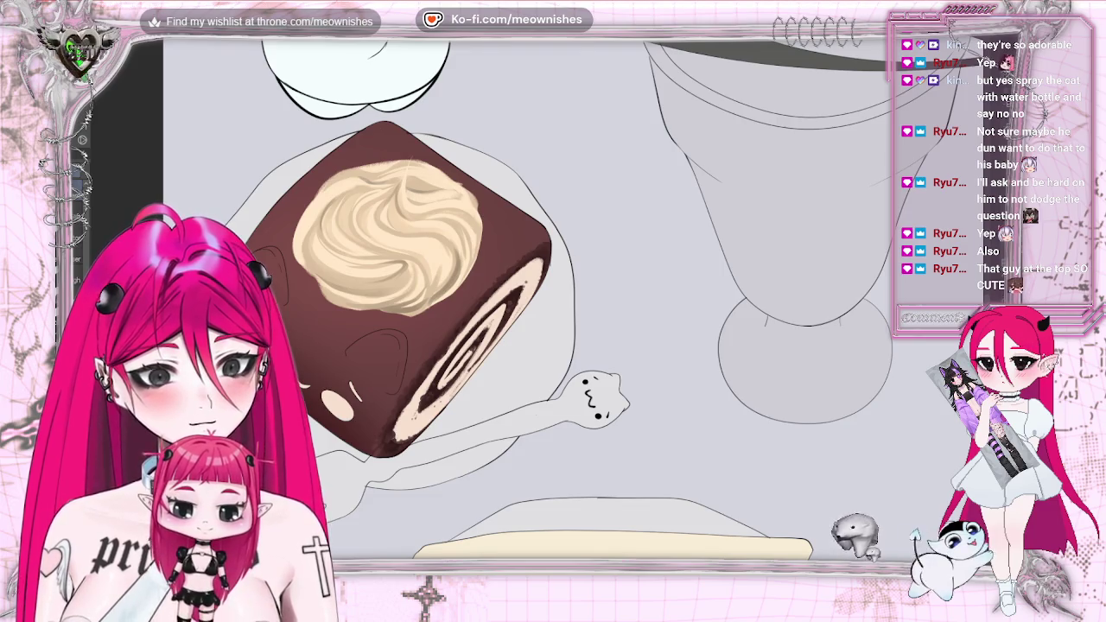
# - Zoom in on the swiss roll to shade the whipped cream swirl with darker strokes
pyautogui.scroll(2, 531, 304)
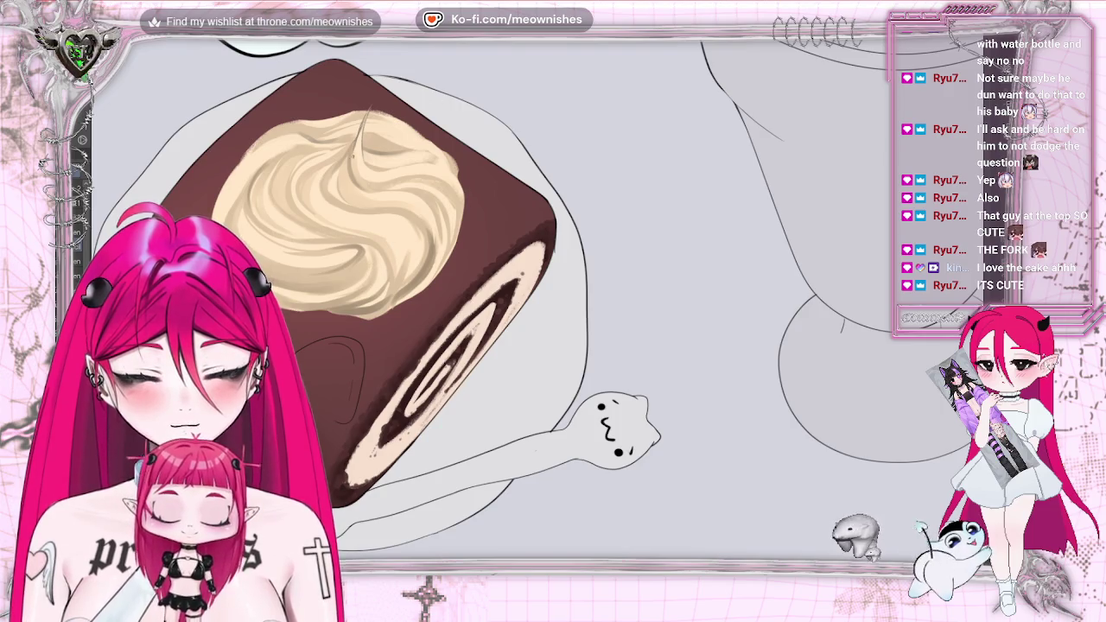
# - Zoom and pan around the swiss roll to check the cream swirl against the whole illustration
pyautogui.scroll(-3, 372, 298)
pyautogui.scroll(-3, 372, 298)
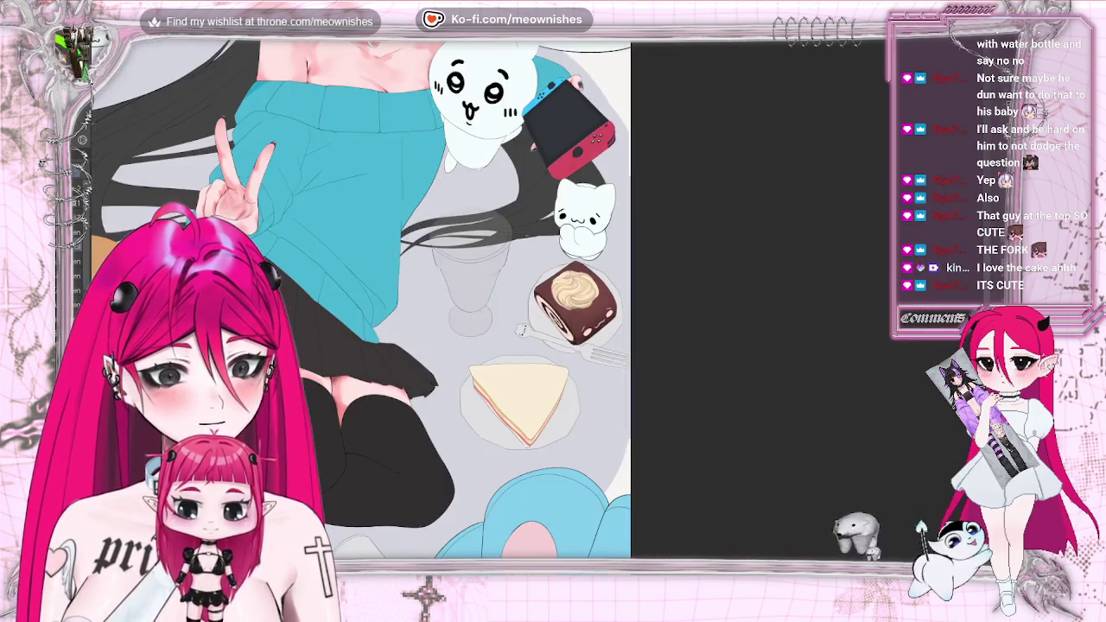
pyautogui.scroll(5, 535, 307)
pyautogui.hscroll(5, 531, 298)
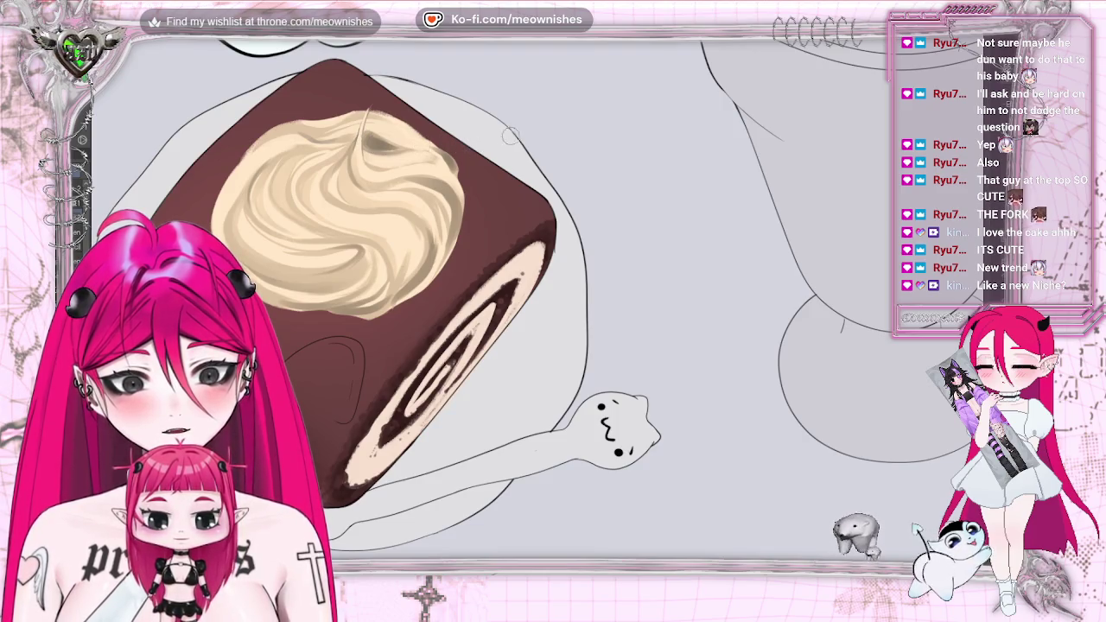
pyautogui.scroll(-5, 386, 147)
pyautogui.scroll(5, 533, 307)
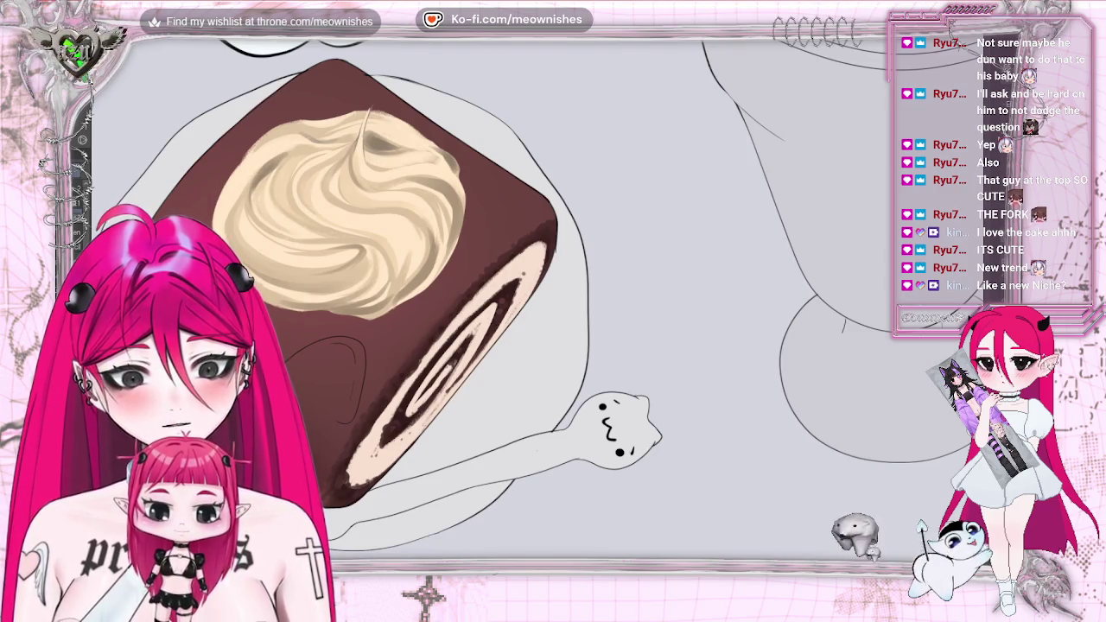
pyautogui.scroll(-2, 531, 307)
pyautogui.scroll(-3, 531, 307)
pyautogui.scroll(5, 552, 329)
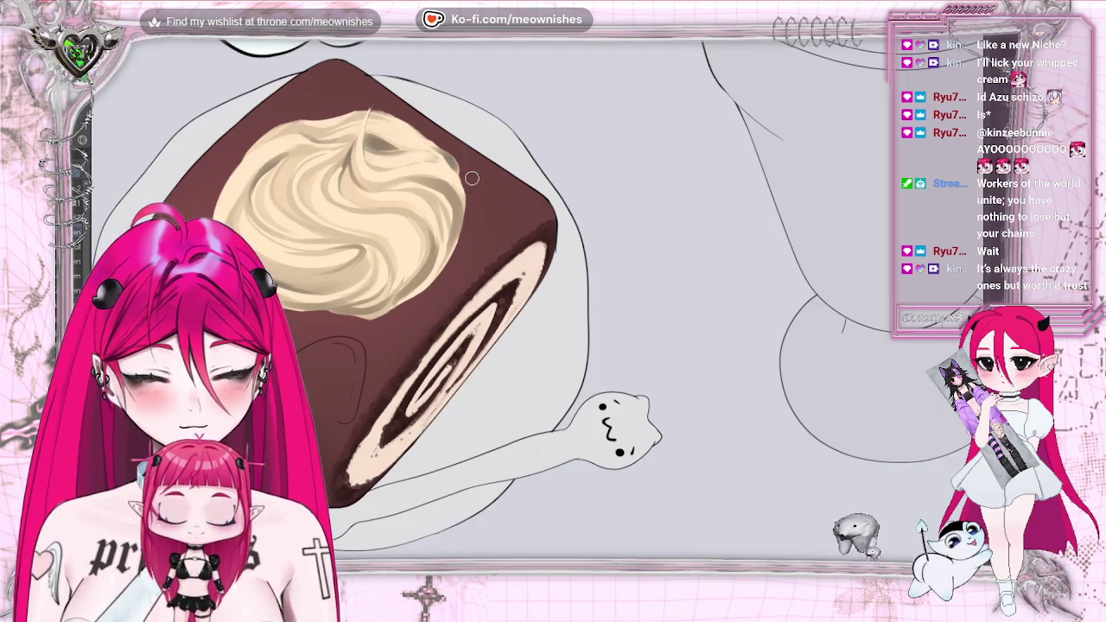
pyautogui.scroll(-2, 467, 183)
pyautogui.scroll(-3, 467, 183)
pyautogui.scroll(-3, 467, 183)
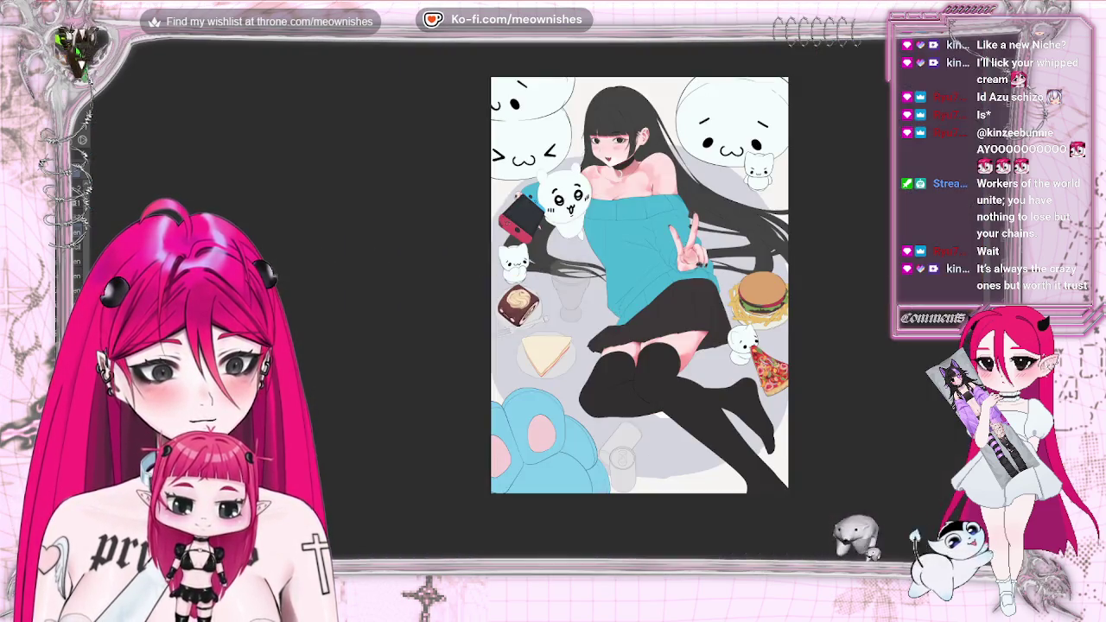
pyautogui.scroll(5, 532, 309)
pyautogui.scroll(3, 532, 309)
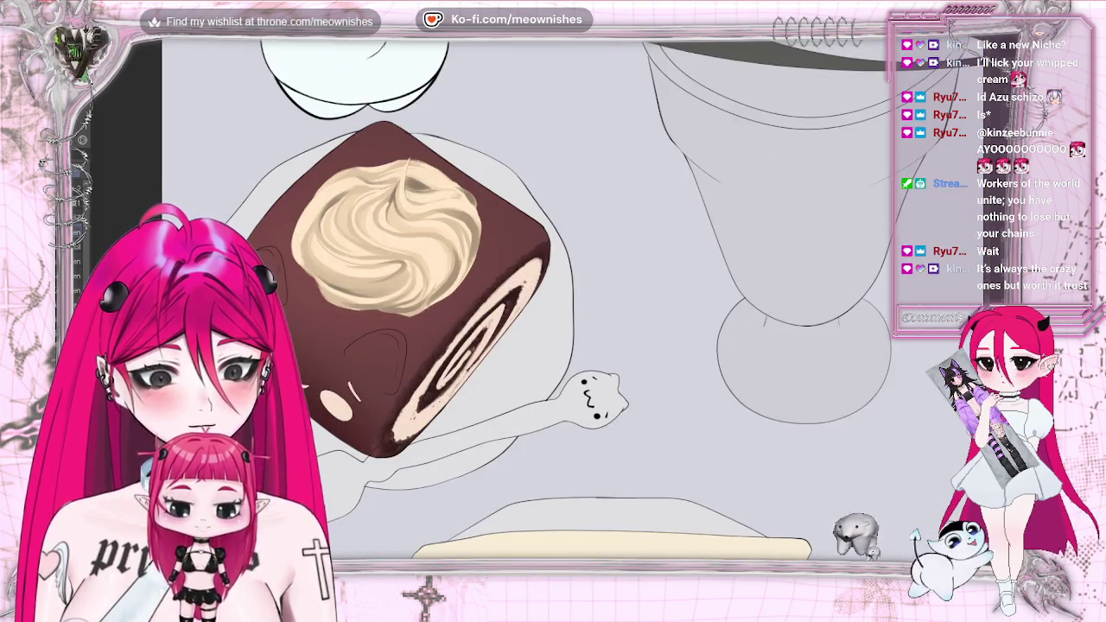
# - Paint a red cherry disc on the cream swirl, then shift and tilt it slightly up-left
pyautogui.moveTo(304, 203); pyautogui.dragTo(398, 284)
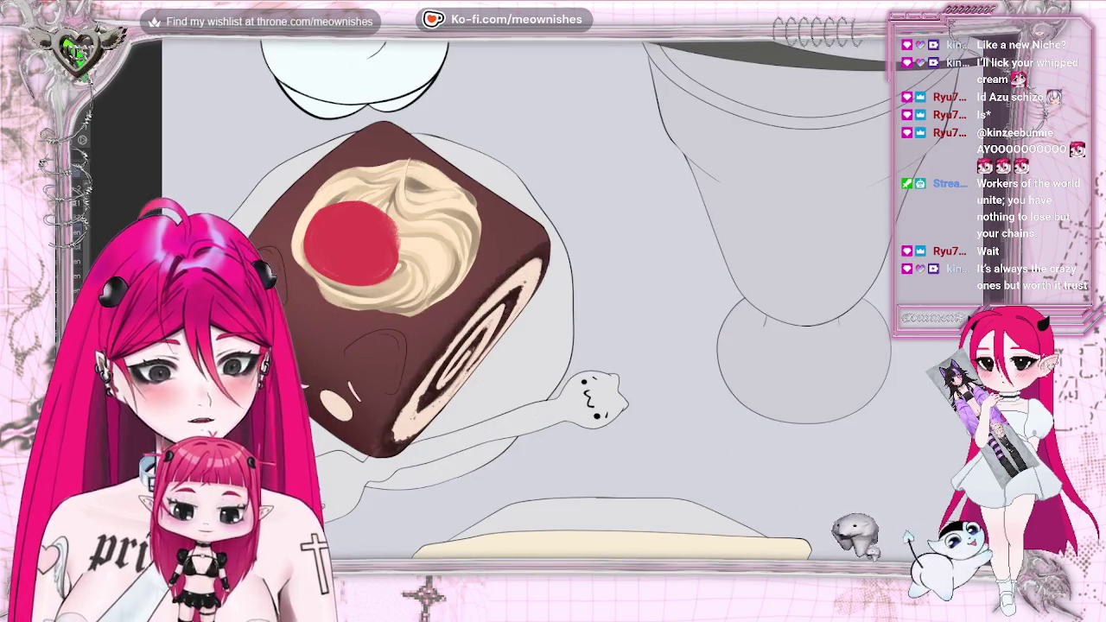
pyautogui.hotkey('ctrl', 't')
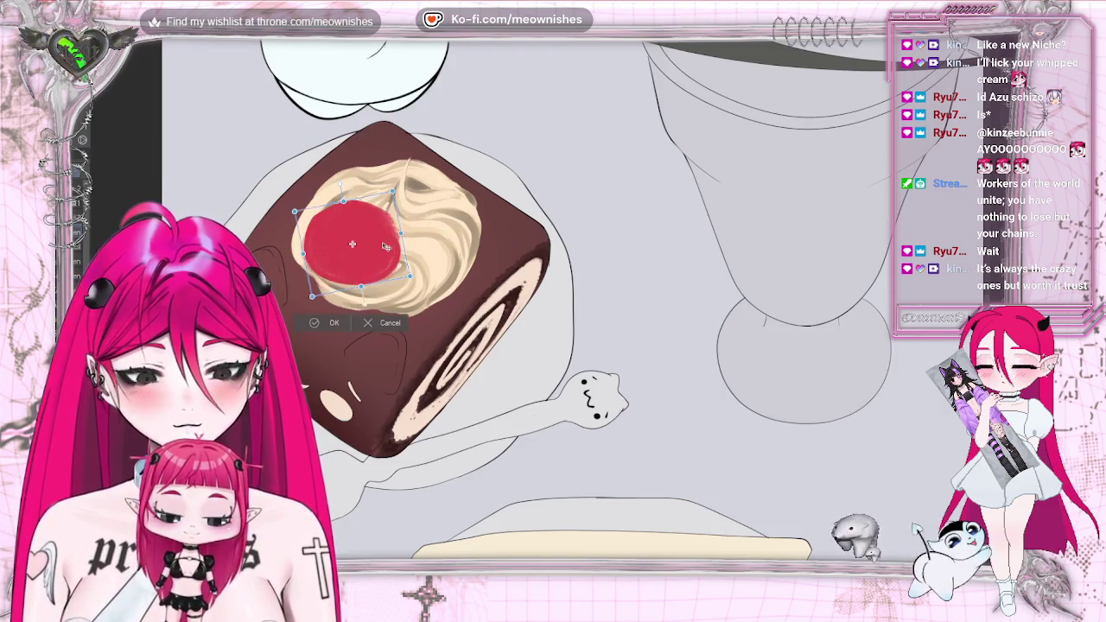
pyautogui.moveTo(387, 246); pyautogui.dragTo(385, 245)
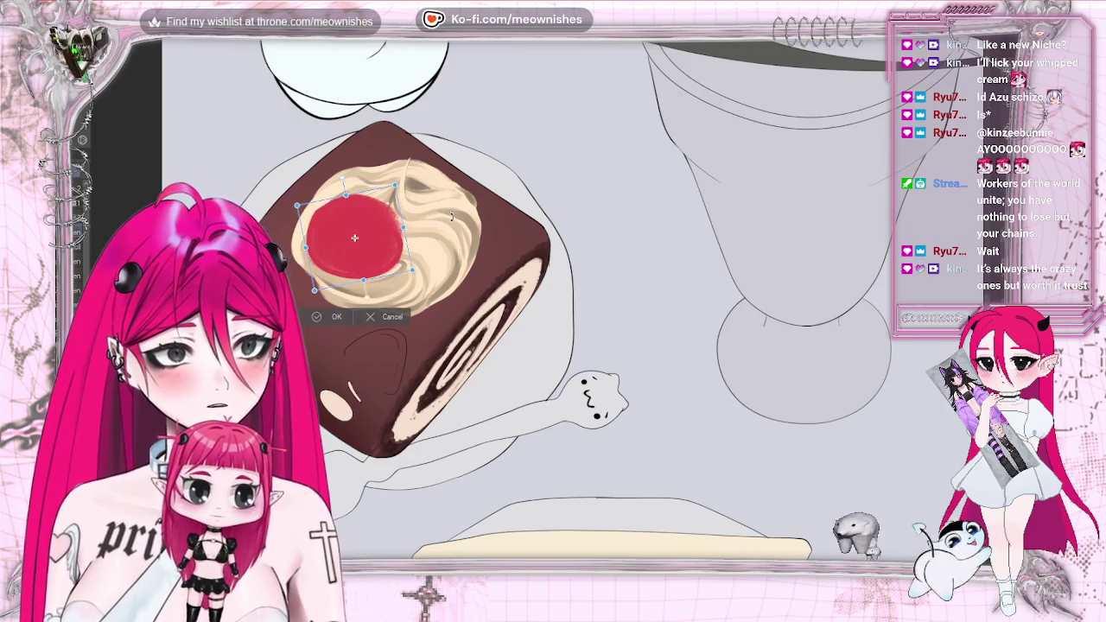
pyautogui.moveTo(354, 238); pyautogui.dragTo(348, 227)
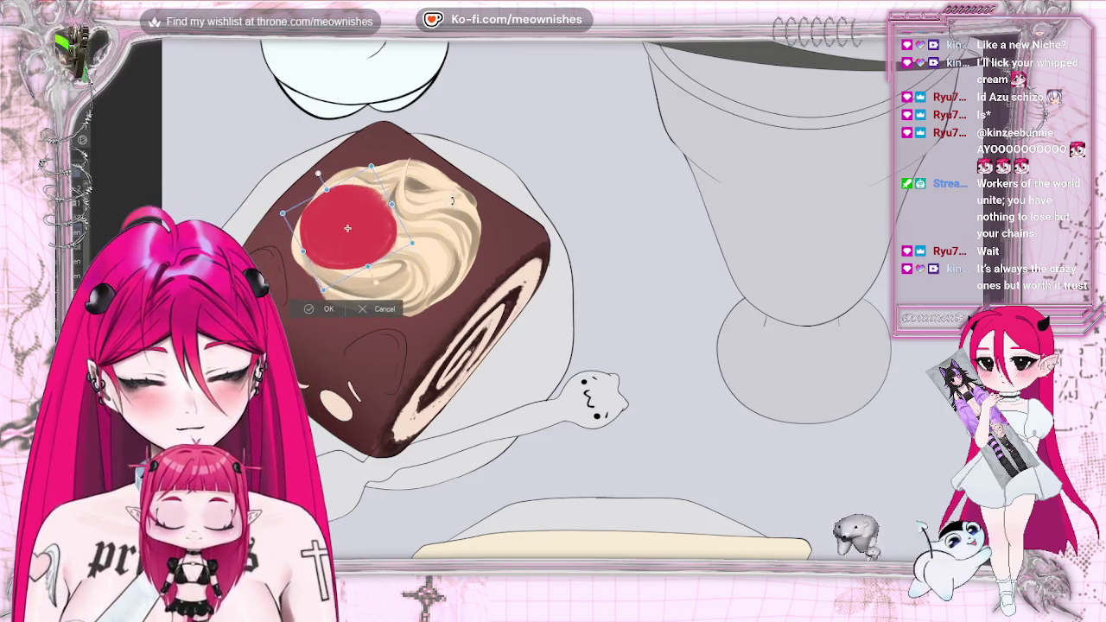
pyautogui.moveTo(451, 200); pyautogui.dragTo(445, 204)
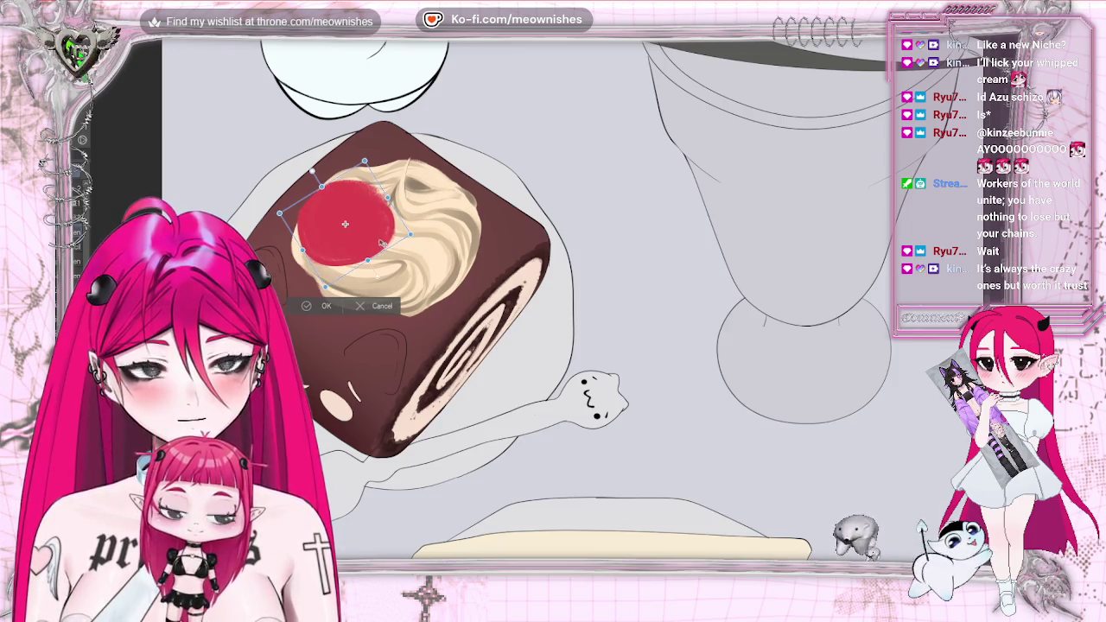
pyautogui.press('Return')
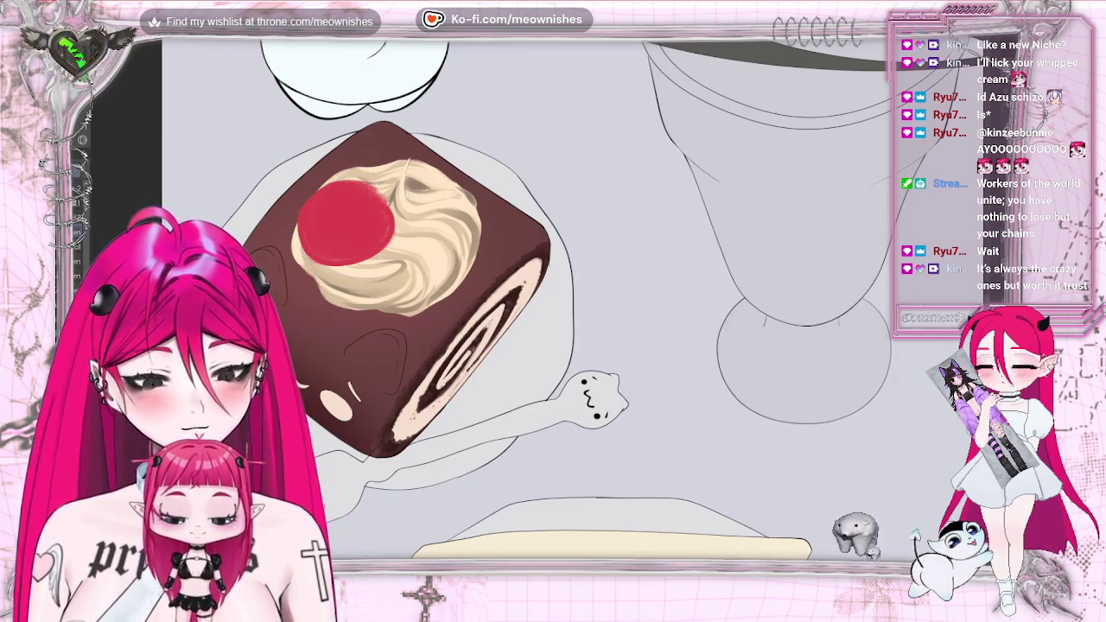
pyautogui.scroll(-2, 533, 302)
pyautogui.scroll(-3, 533, 302)
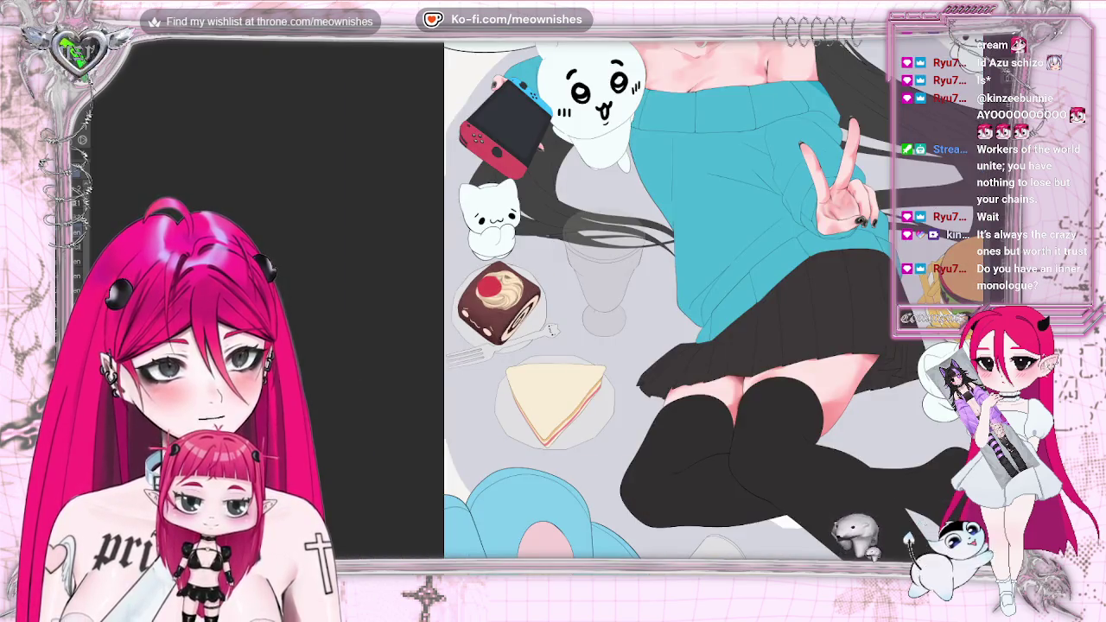
pyautogui.scroll(2, 536, 300)
pyautogui.scroll(3, 536, 301)
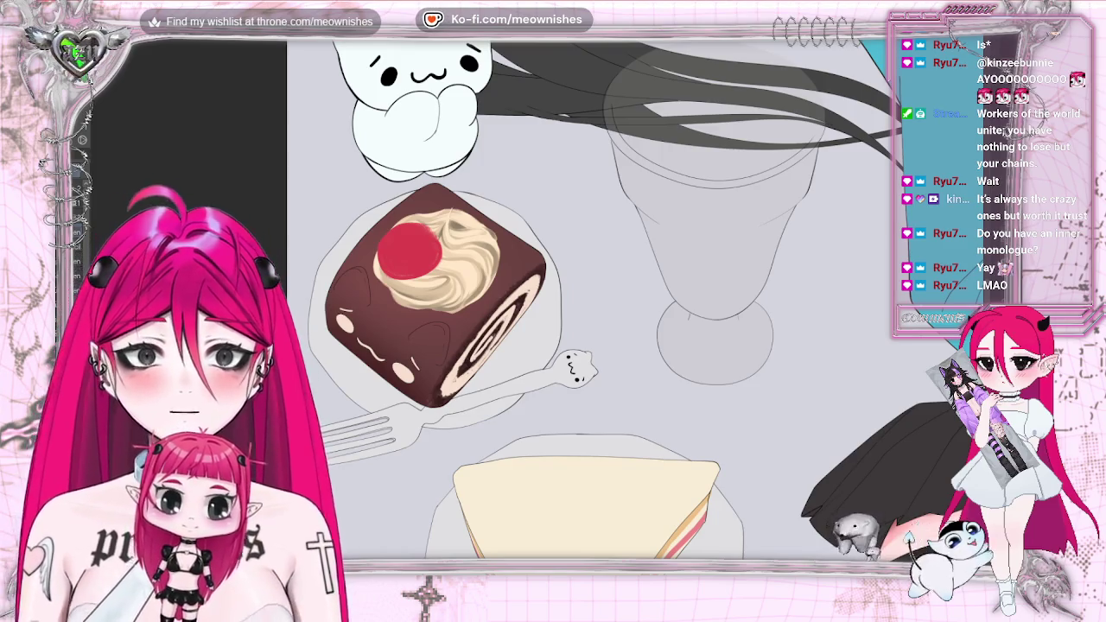
pyautogui.scroll(2, 525, 307)
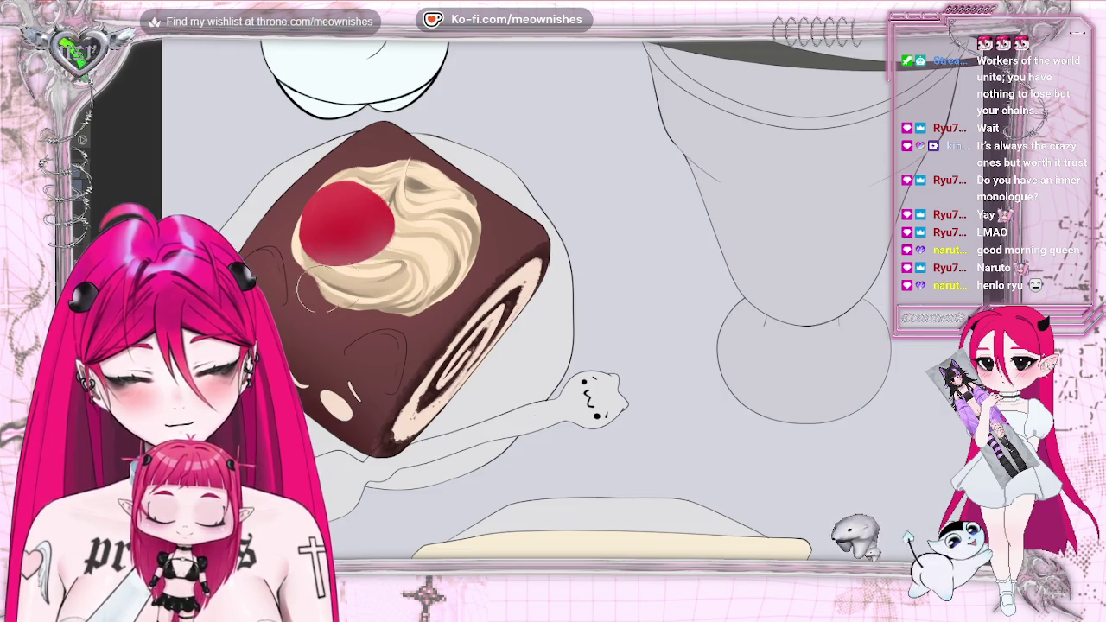
# - Fit the whole illustration in the window to review the shaded cherry
pyautogui.hotkey('ctrl', '0')
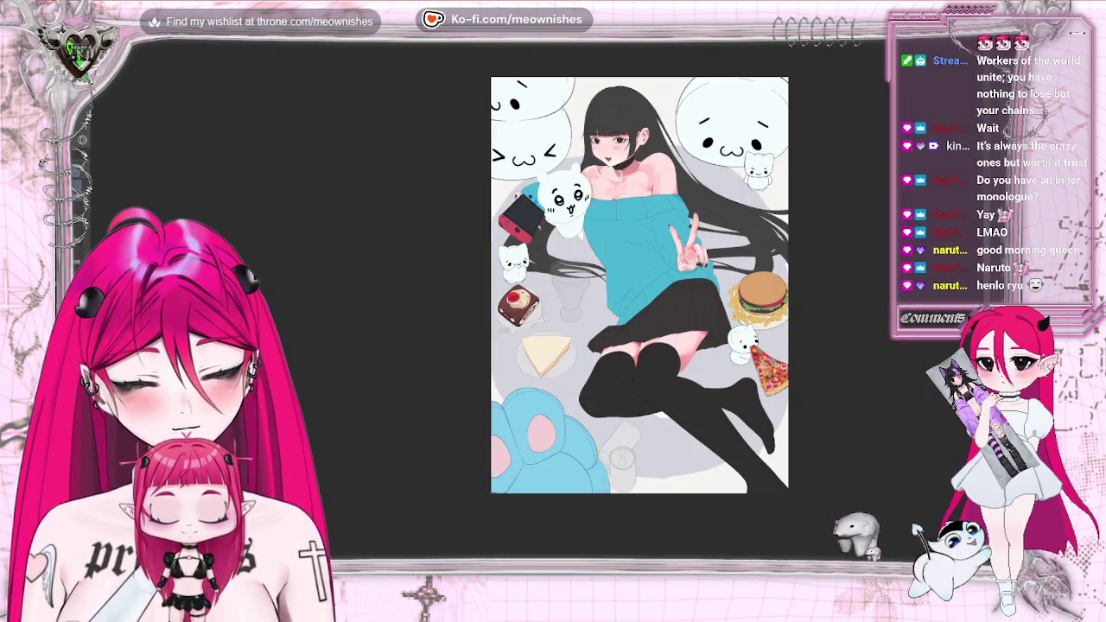
pyautogui.scroll(3, 534, 310)
pyautogui.scroll(-1, 535, 310)
pyautogui.scroll(-2, 535, 310)
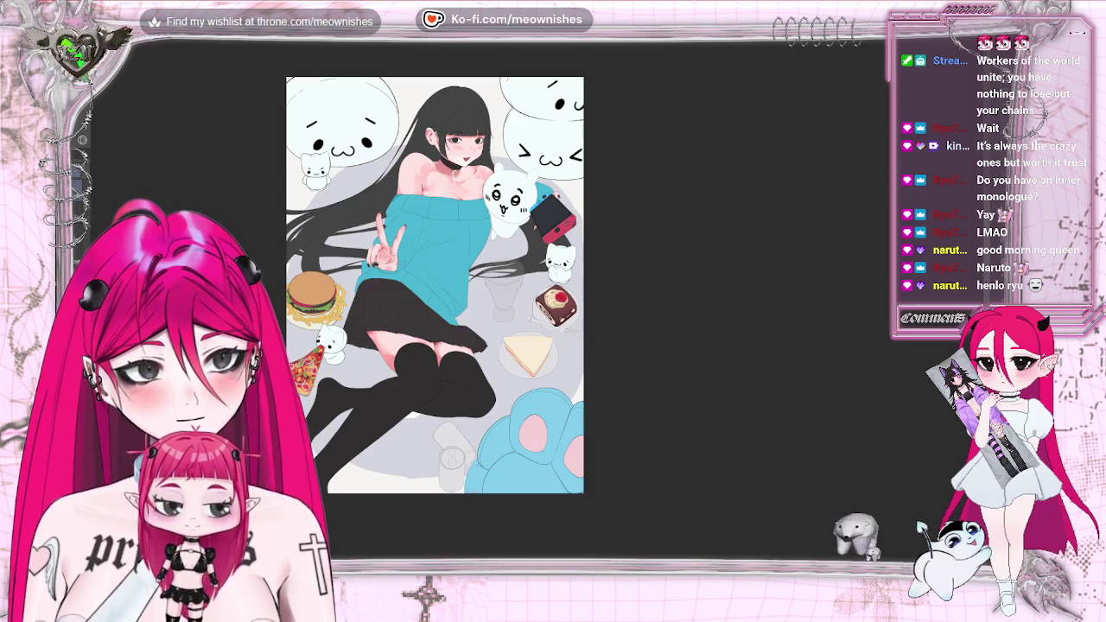
pyautogui.scroll(3, 535, 308)
pyautogui.scroll(-3, 535, 307)
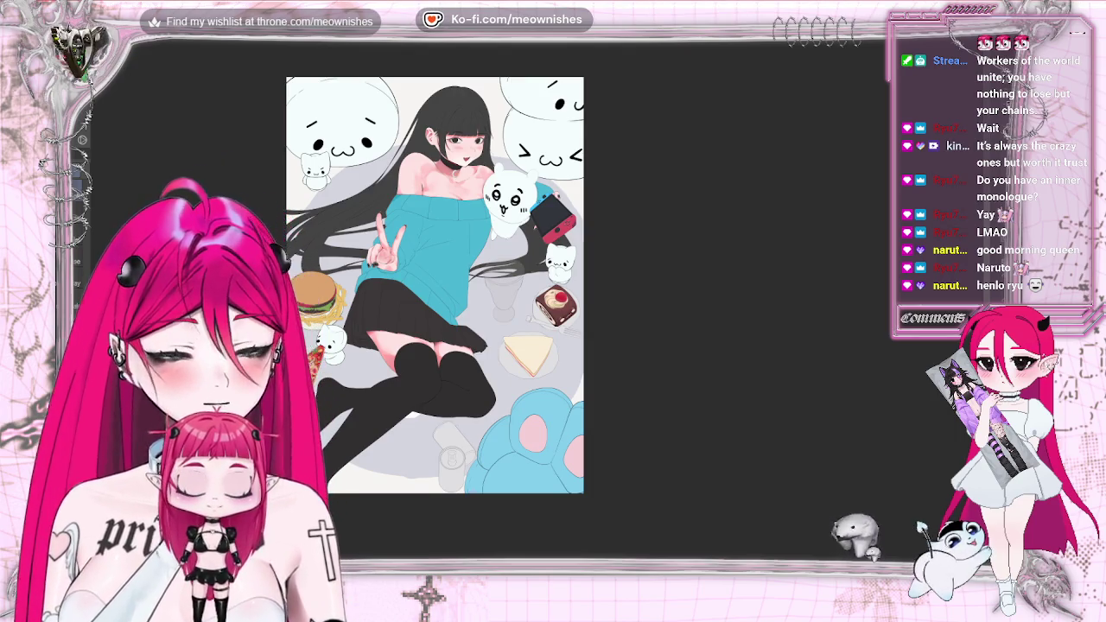
pyautogui.scroll(3, 537, 310)
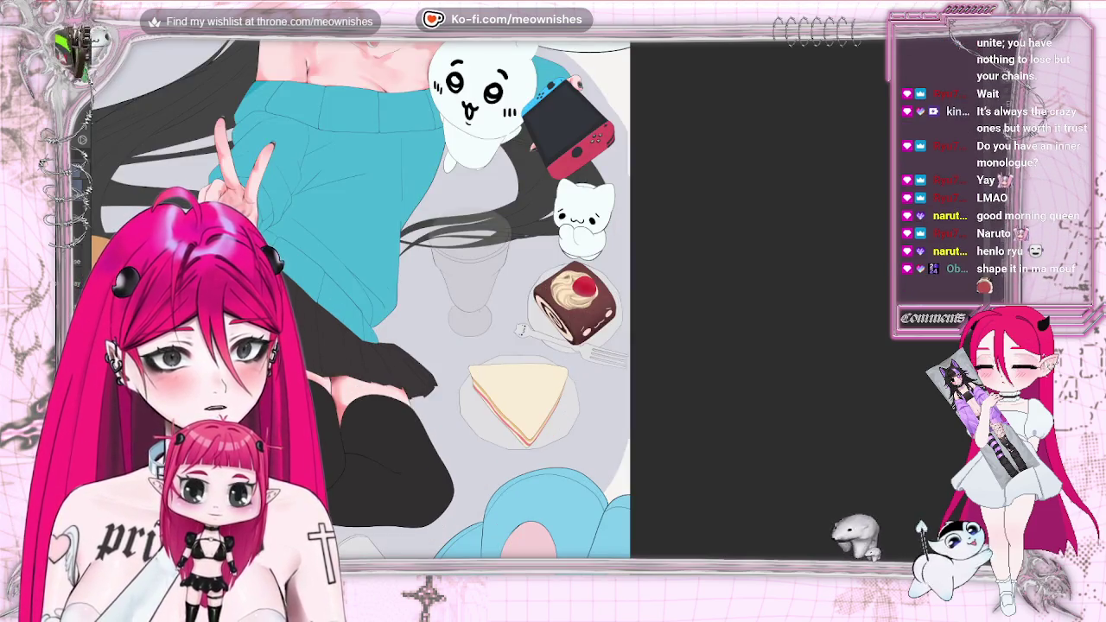
pyautogui.scroll(3, 537, 308)
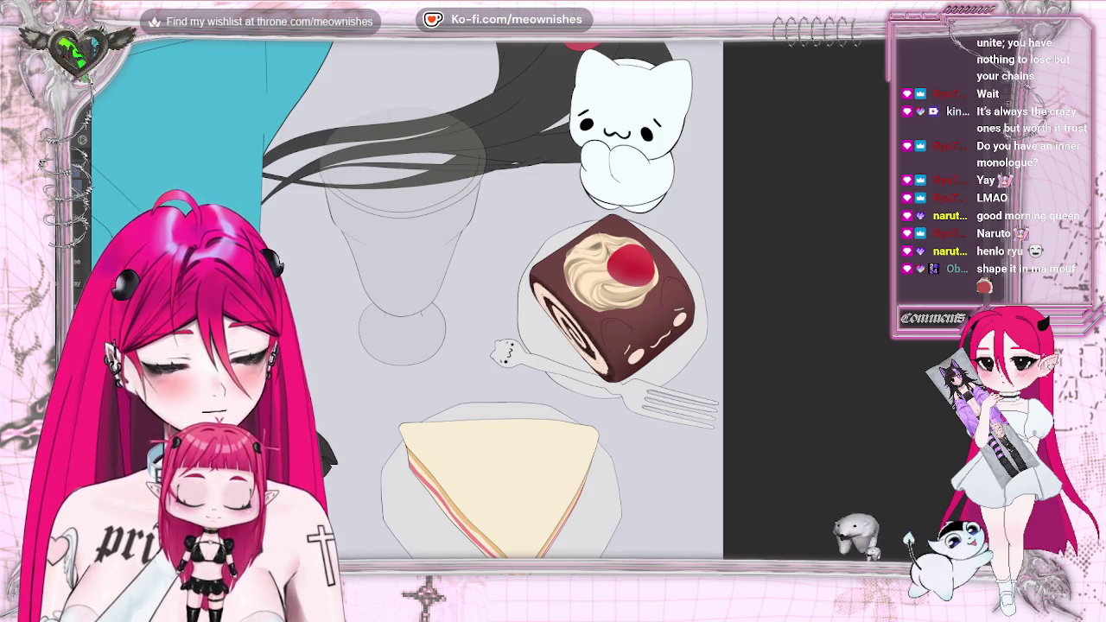
pyautogui.scroll(3, 540, 294)
pyautogui.press('m')
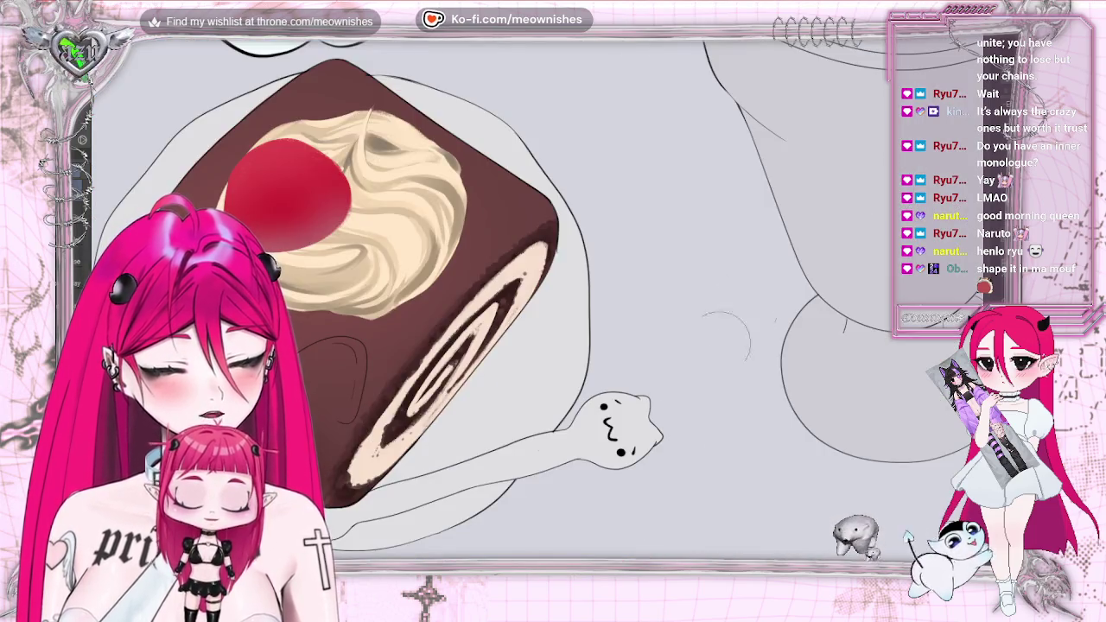
# - Restore the unflipped canvas view and bring up the Hue/Saturation/Luminosity adjustment
pyautogui.press('m')
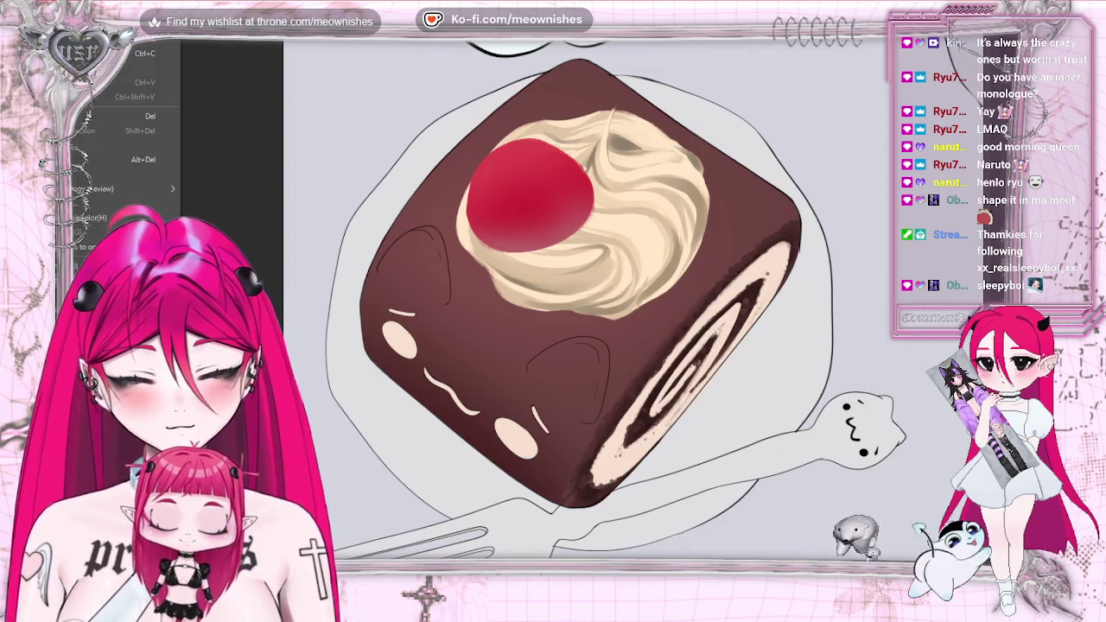
pyautogui.hotkey('ctrl', 'u')
# - Darken the chocolate sponge with saturation 7 and luminosity -29, comparing in mirrored view before applying
pyautogui.click(650, 467)
pyautogui.click(609, 499)
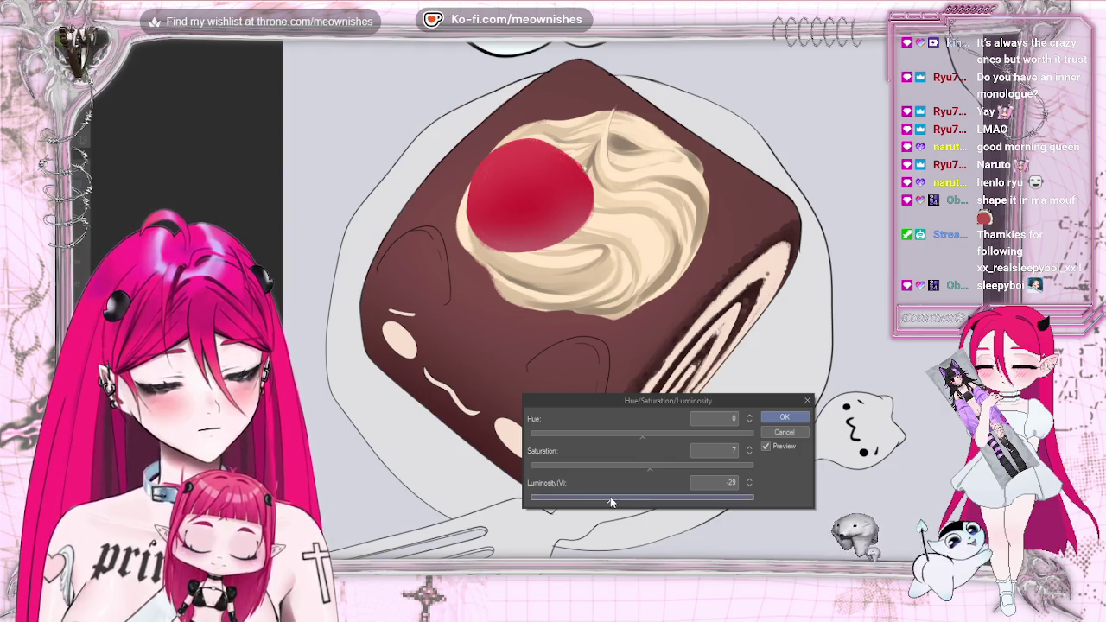
pyautogui.scroll(-5, 535, 313)
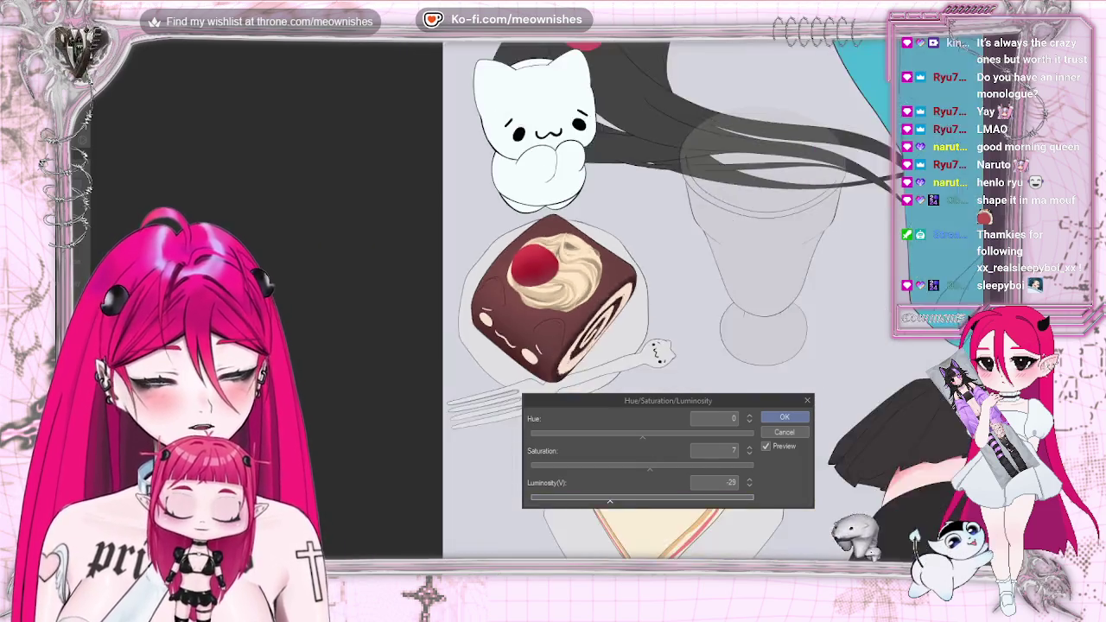
pyautogui.scroll(-5, 536, 313)
pyautogui.press('h')
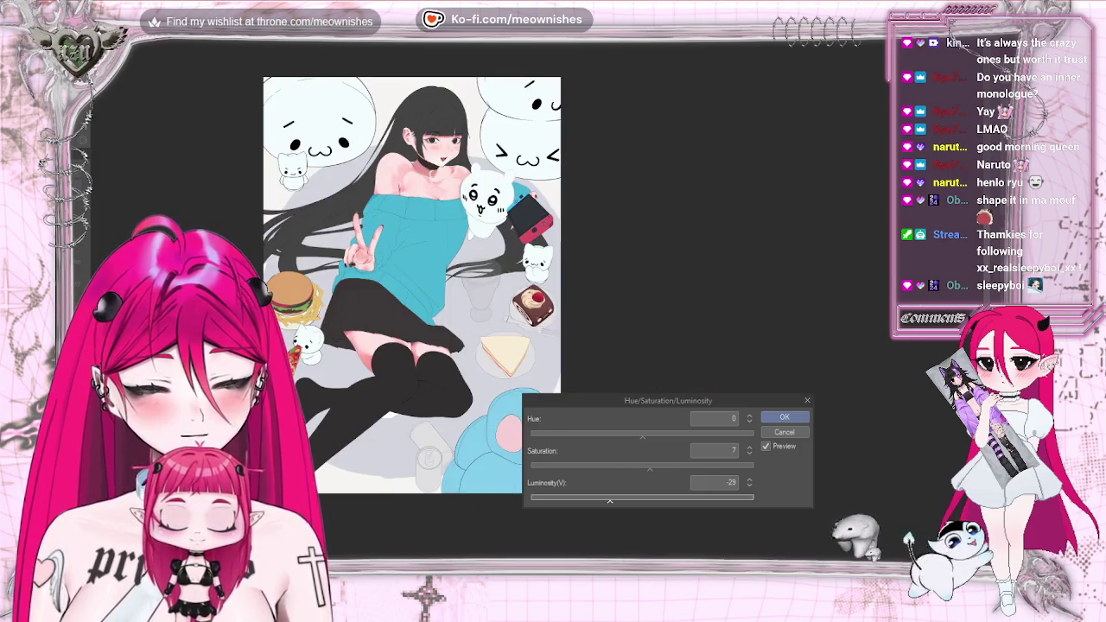
pyautogui.press('h')
pyautogui.scroll(5, 531, 308)
pyautogui.scroll(3, 531, 309)
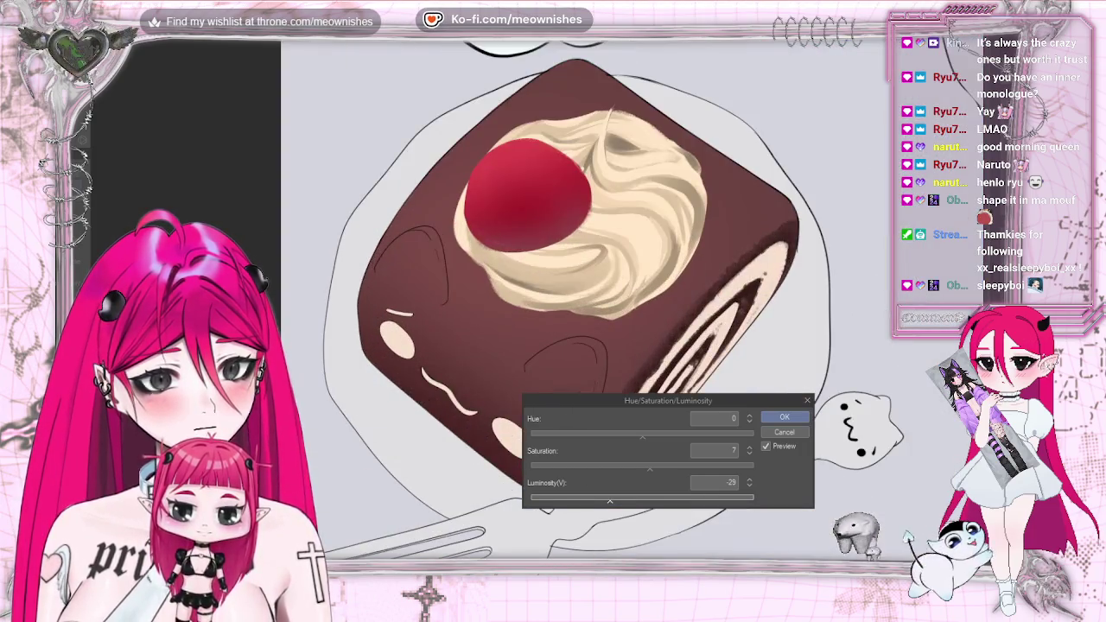
pyautogui.click(783, 419)
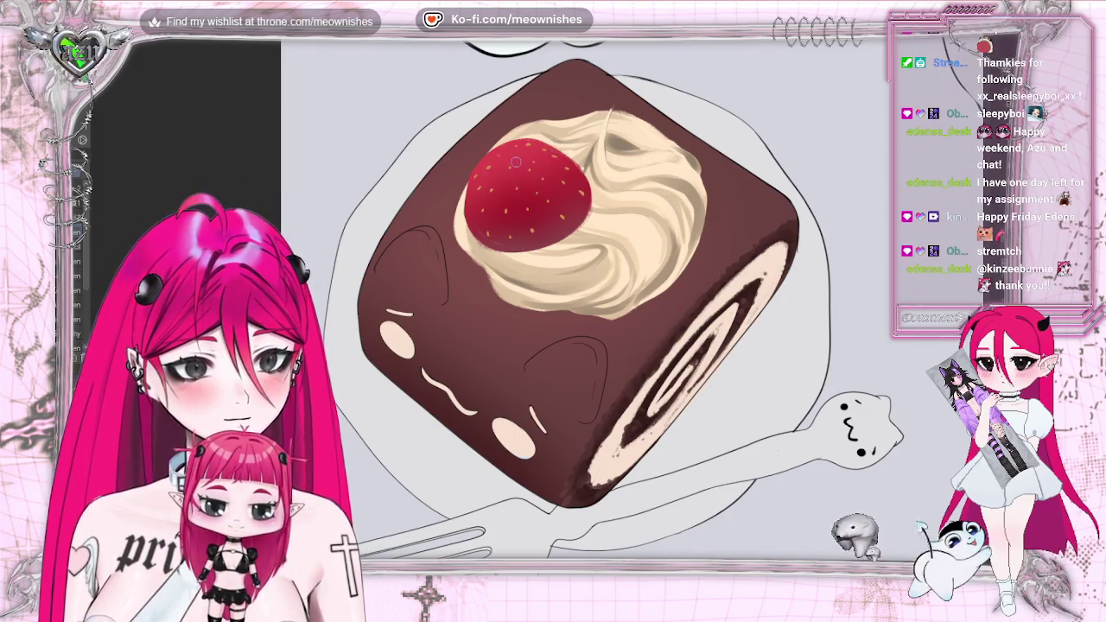
# - Adjust the zoom on the seeded strawberry atop the swiss roll
pyautogui.scroll(-2, 587, 294)
# - Sample the strawberry's red colour from the canvas
pyautogui.scroll(-2, 587, 294)
pyautogui.scroll(2, 587, 294)
pyautogui.scroll(4, 588, 294)
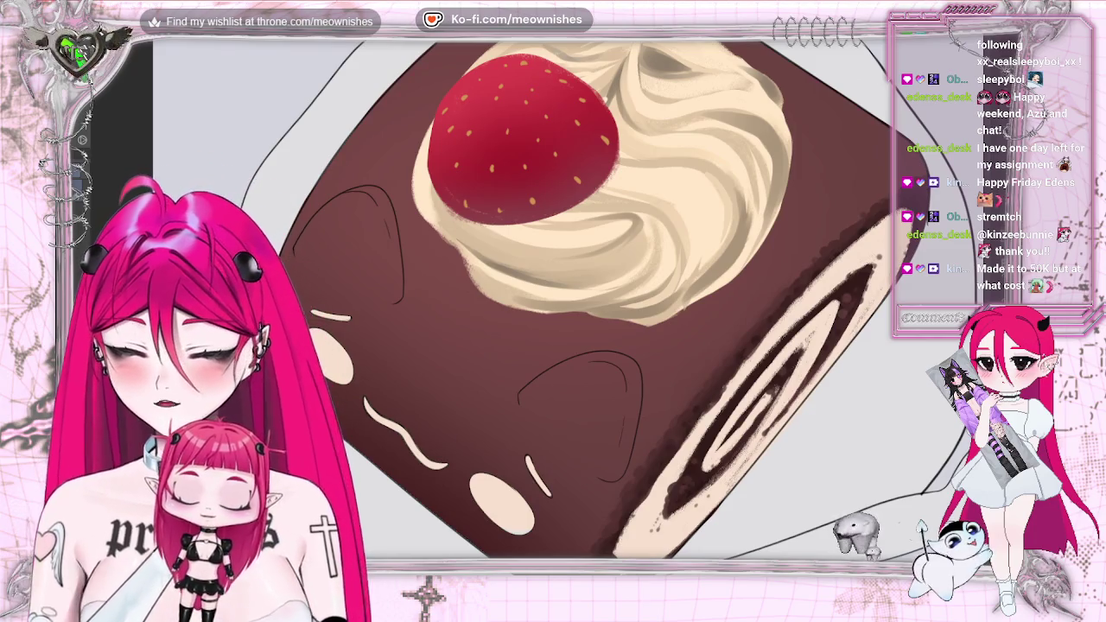
pyautogui.click(514, 177)
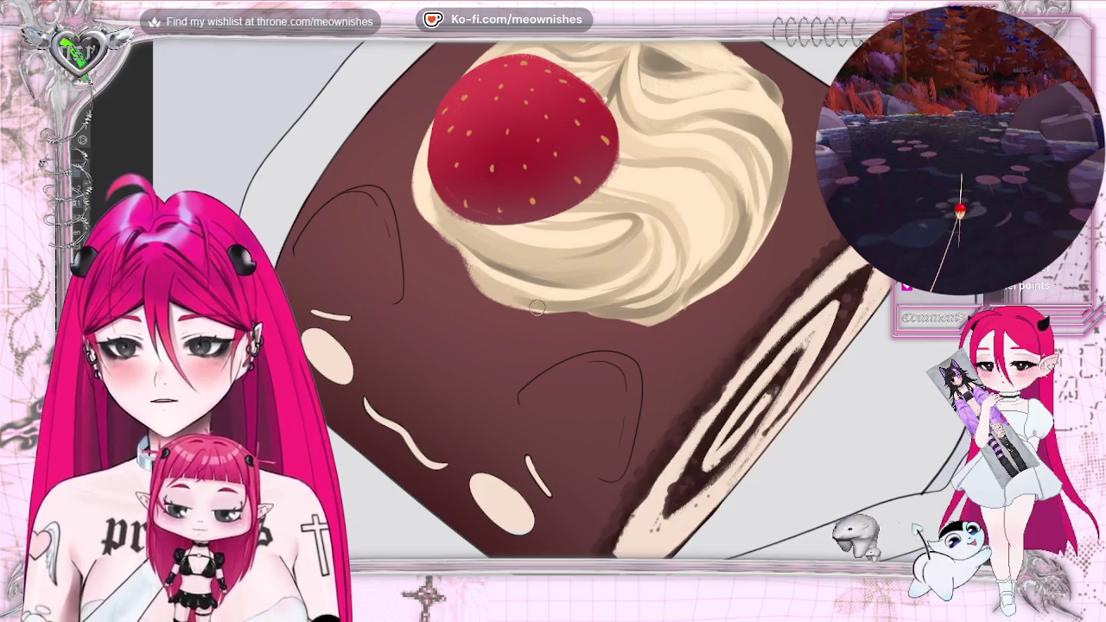
# - Undo and redo the yellow seed dots to compare, keeping them, then zoom out
pyautogui.hotkey('ctrl', 'z')
pyautogui.hotkey('ctrl', 'y')
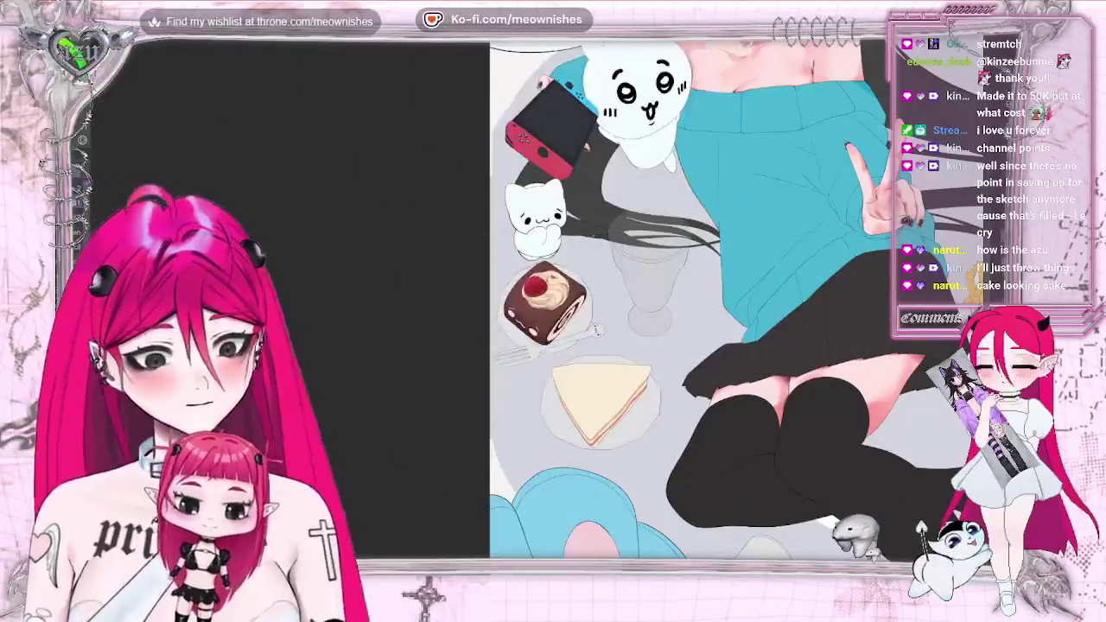
pyautogui.scroll(3, 527, 306)
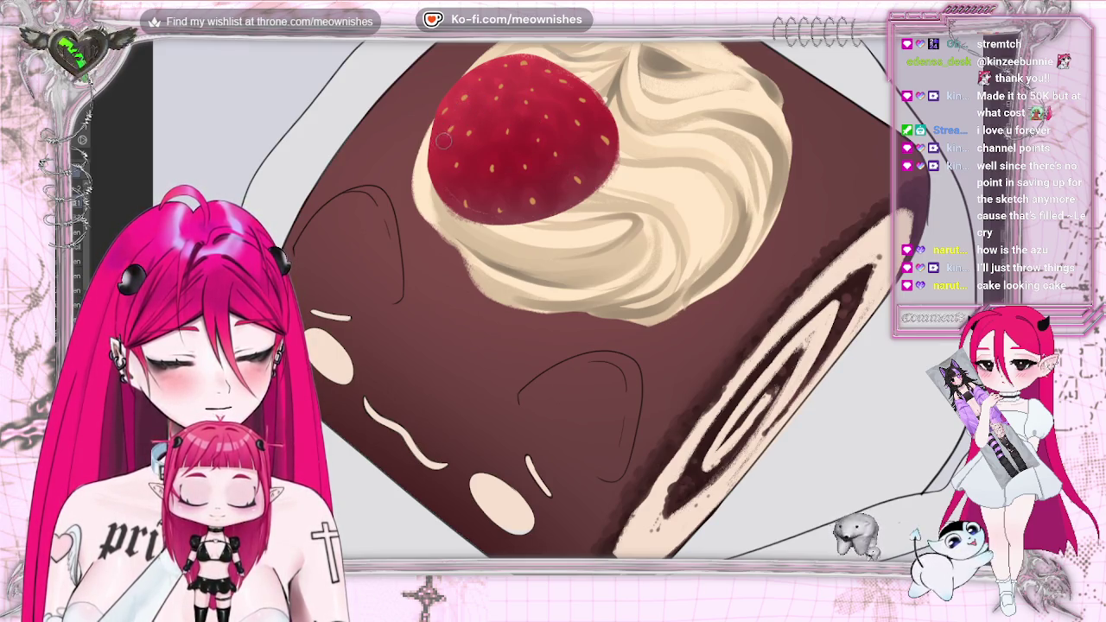
# - Zoom in on the chocolate swiss roll so its strawberry fills the view
pyautogui.scroll(-2, 519, 298)
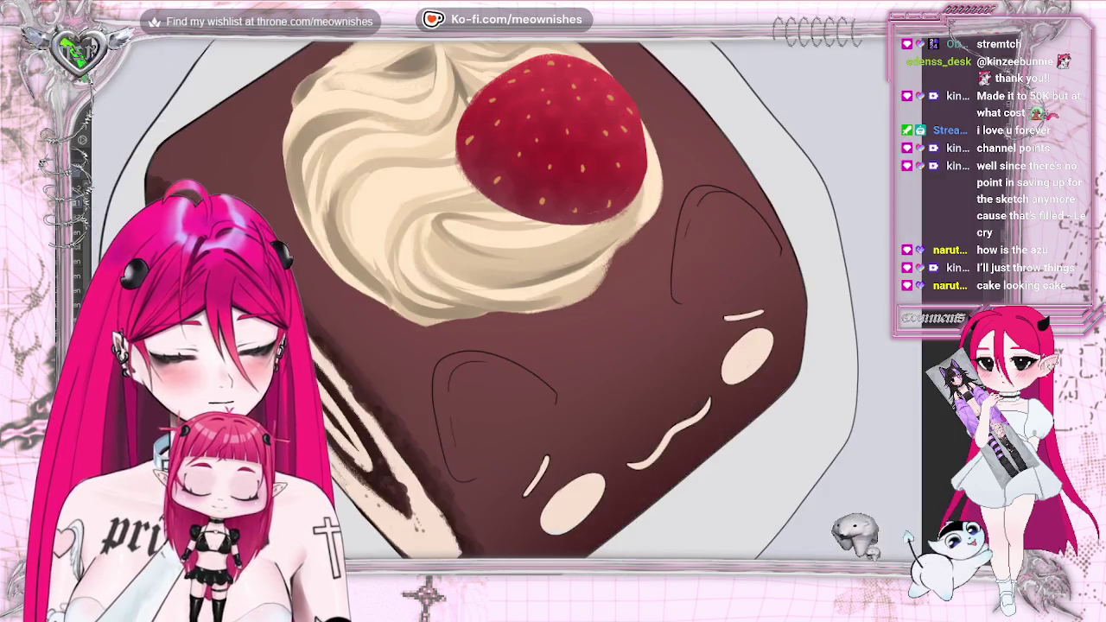
pyautogui.scroll(-2, 518, 298)
pyautogui.scroll(-2, 518, 298)
pyautogui.scroll(-2, 518, 298)
pyautogui.scroll(2, 528, 302)
pyautogui.scroll(2, 529, 302)
pyautogui.scroll(2, 529, 302)
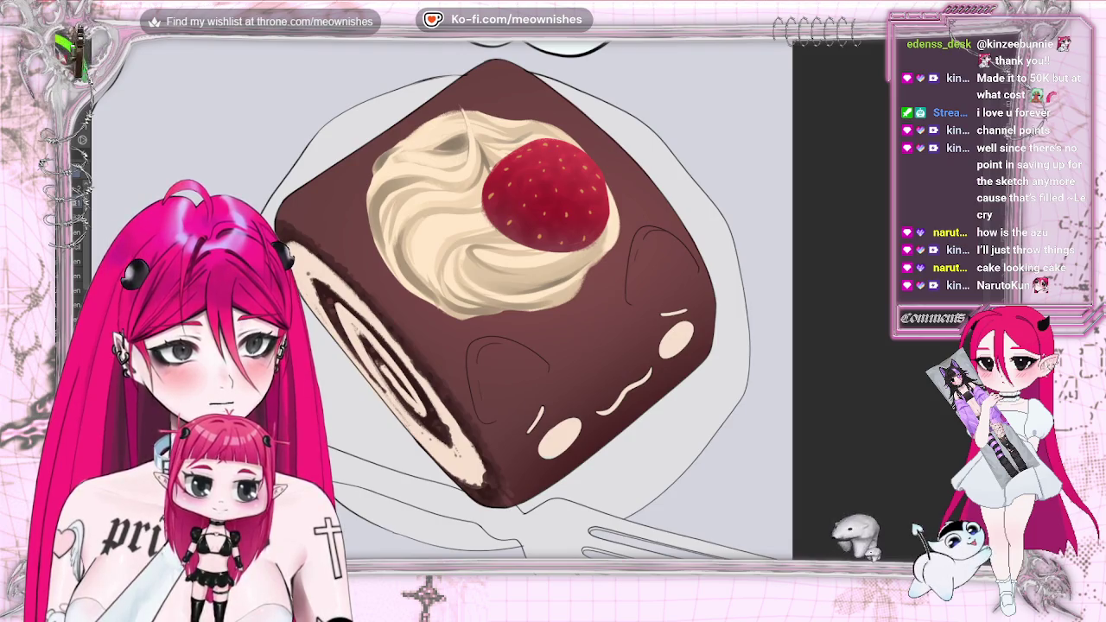
pyautogui.press('h')
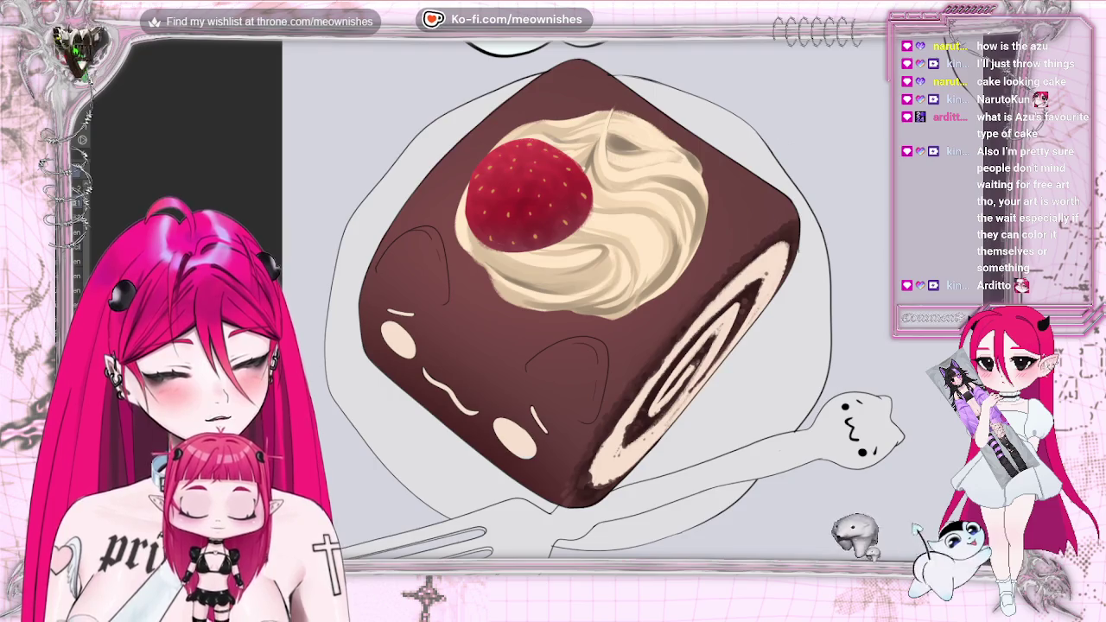
pyautogui.scroll(-5, 570, 294)
pyautogui.scroll(4, 570, 294)
pyautogui.scroll(2, 321, 177)
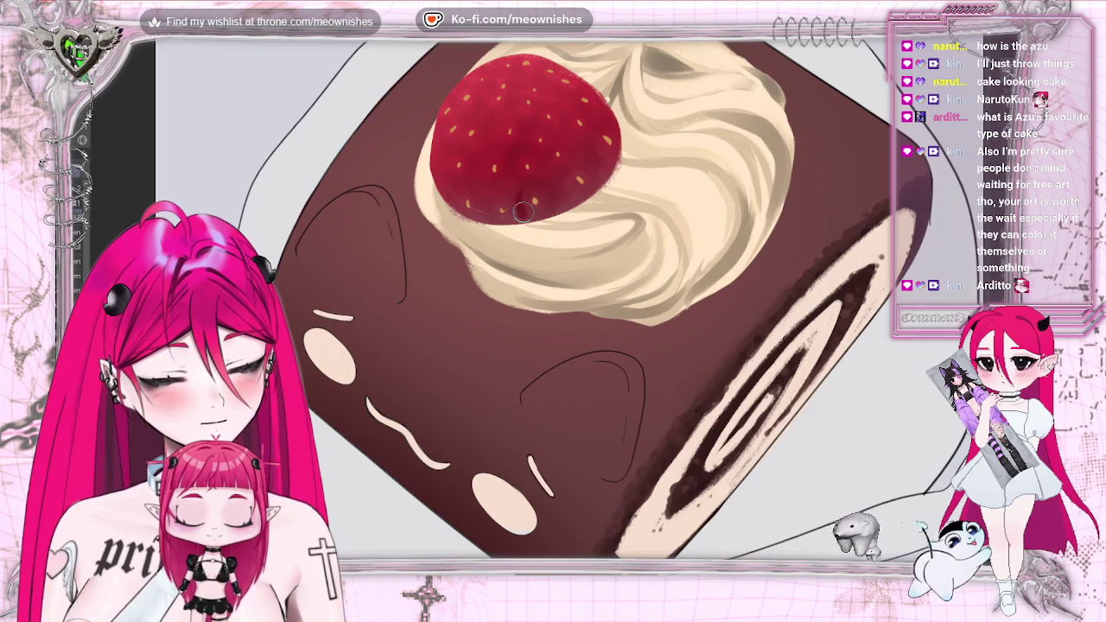
# - Dab dark red marks across the strawberry's lower half, undoing the overly heavy patch
pyautogui.moveTo(534, 184); pyautogui.dragTo(552, 195)
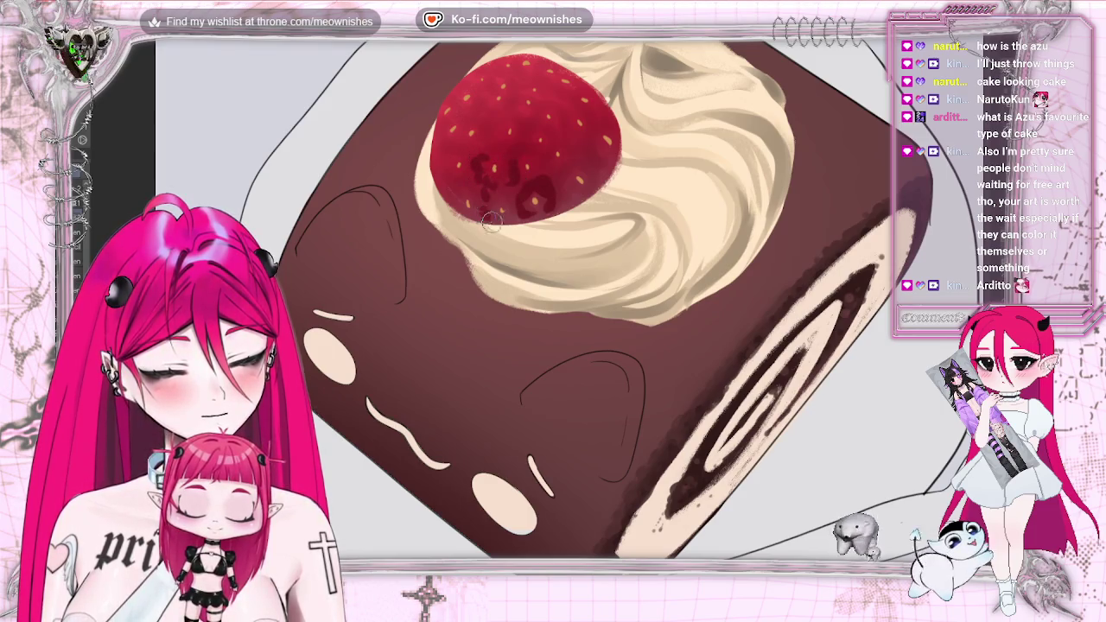
pyautogui.moveTo(518, 190)
pyautogui.mouseDown()
pyautogui.moveTo(486, 185)
pyautogui.moveTo(488, 164)
pyautogui.mouseUp()
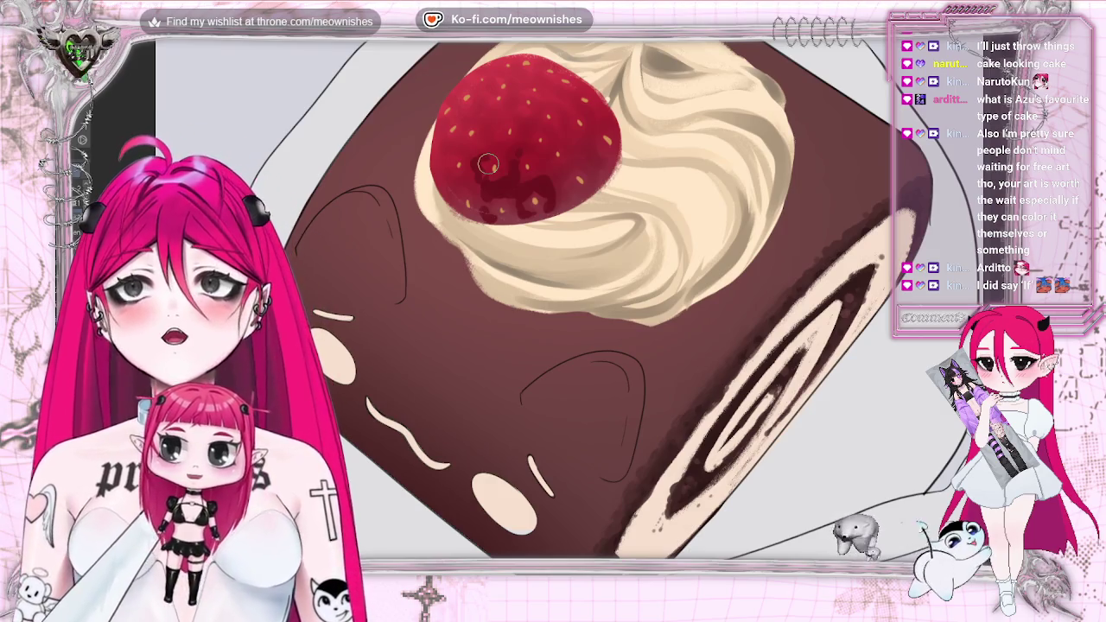
pyautogui.hotkey('ctrl', 'z')
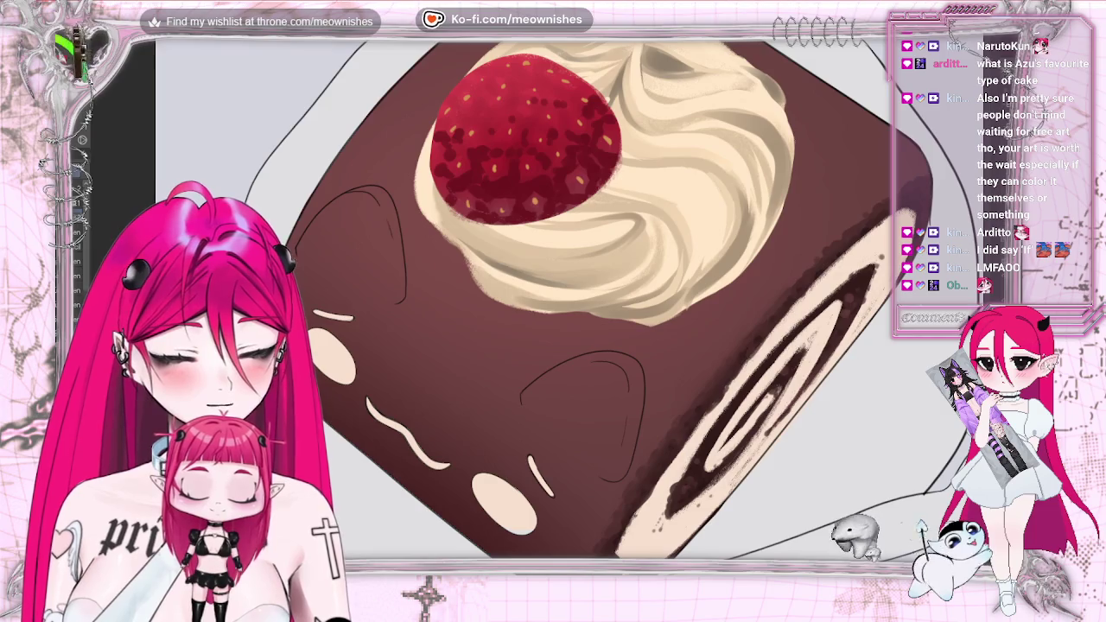
pyautogui.scroll(-5, 511, 121)
pyautogui.scroll(-3, 535, 311)
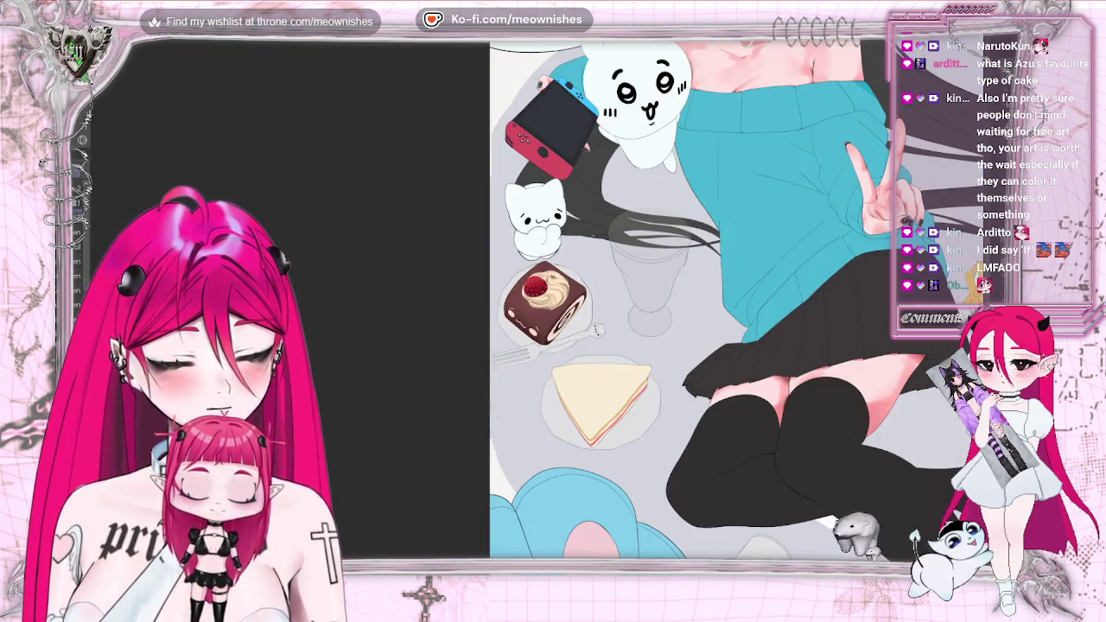
pyautogui.press('m')
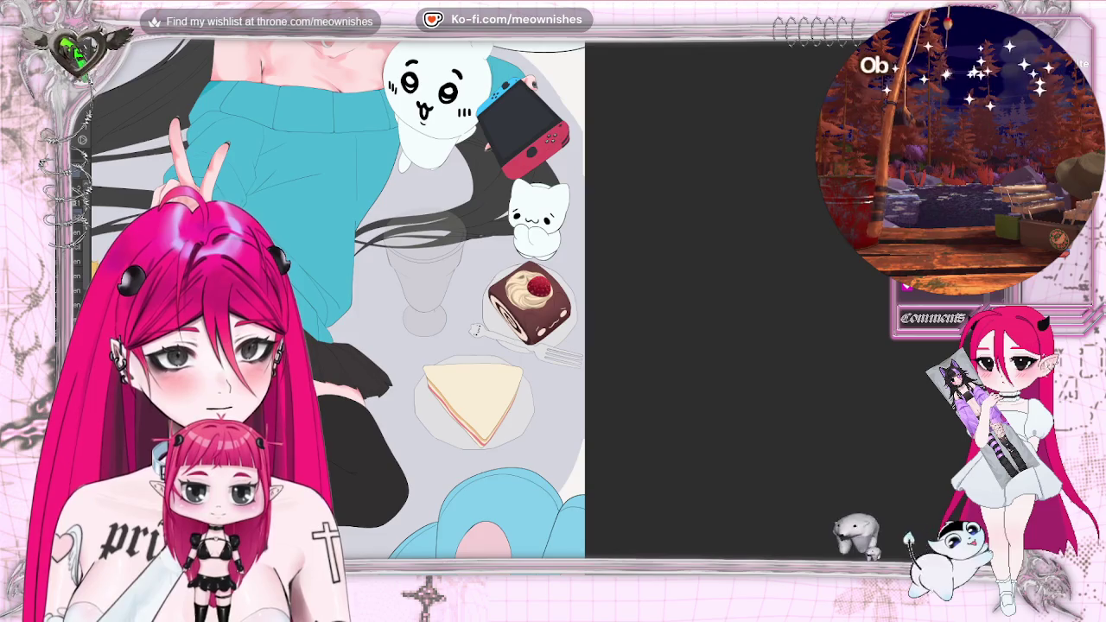
pyautogui.scroll(-4, 525, 298)
pyautogui.scroll(5, 523, 298)
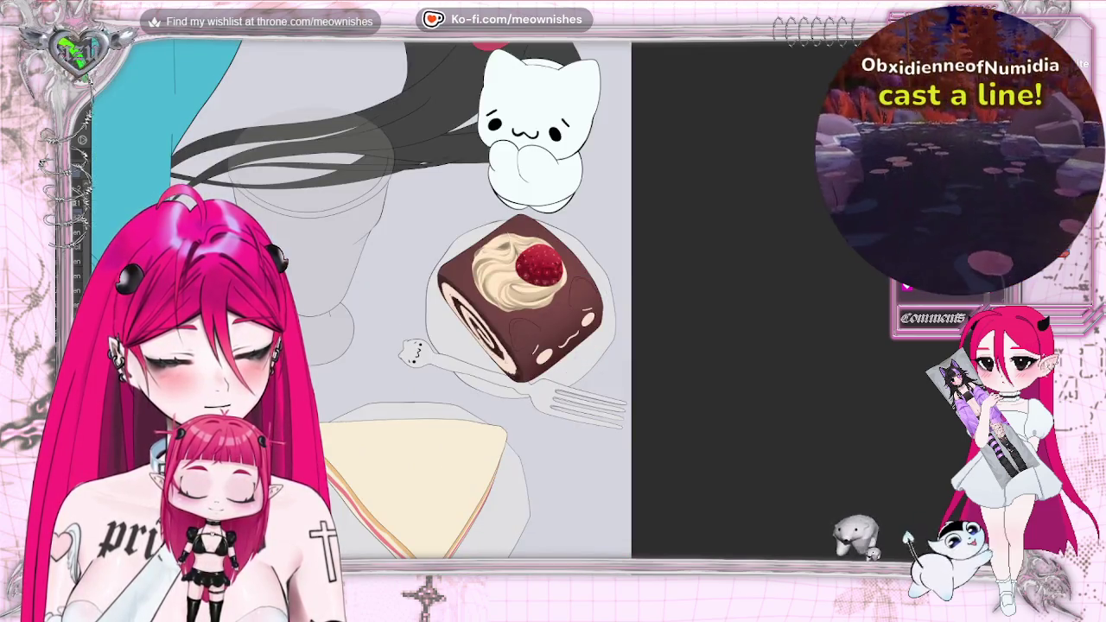
pyautogui.press('m')
pyautogui.scroll(-3, 557, 306)
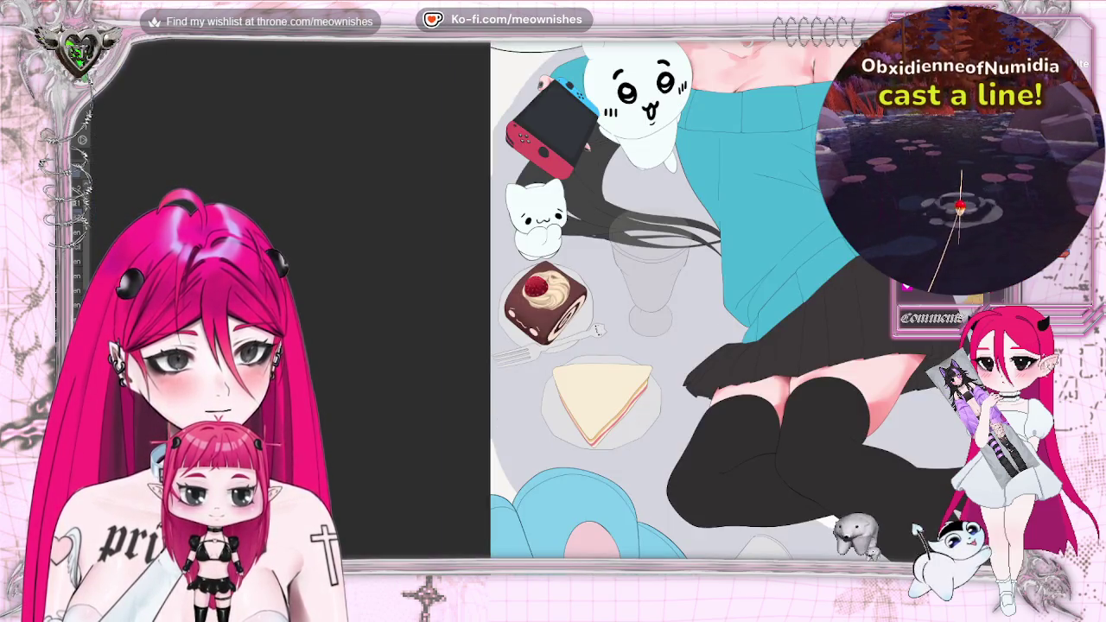
pyautogui.scroll(2, 544, 302)
pyautogui.scroll(1, 544, 302)
pyautogui.scroll(2, 544, 302)
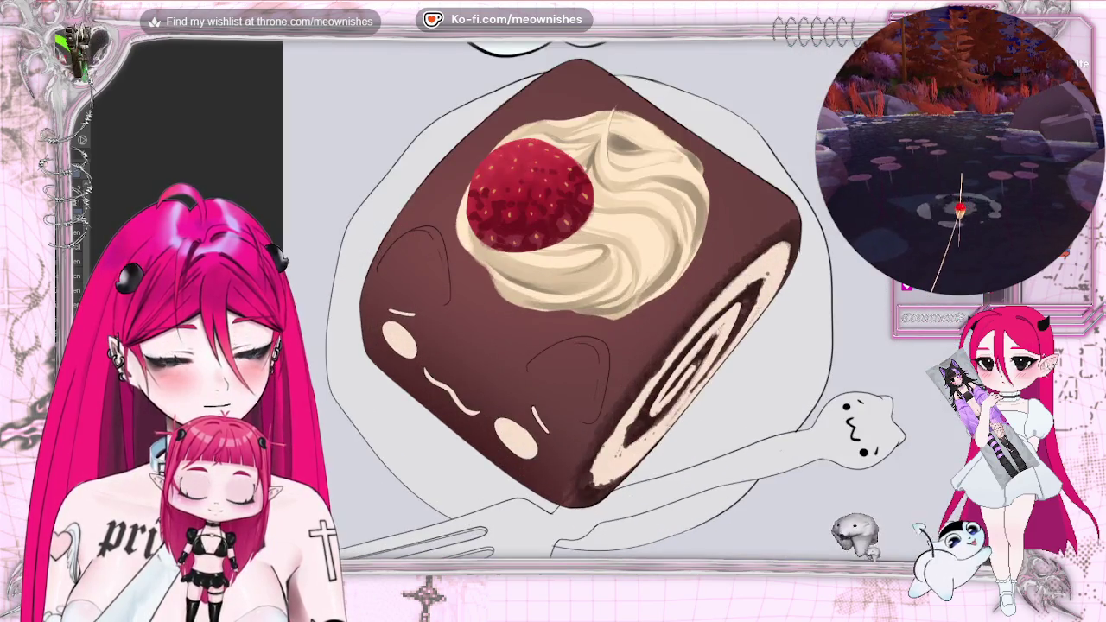
pyautogui.scroll(1, 535, 307)
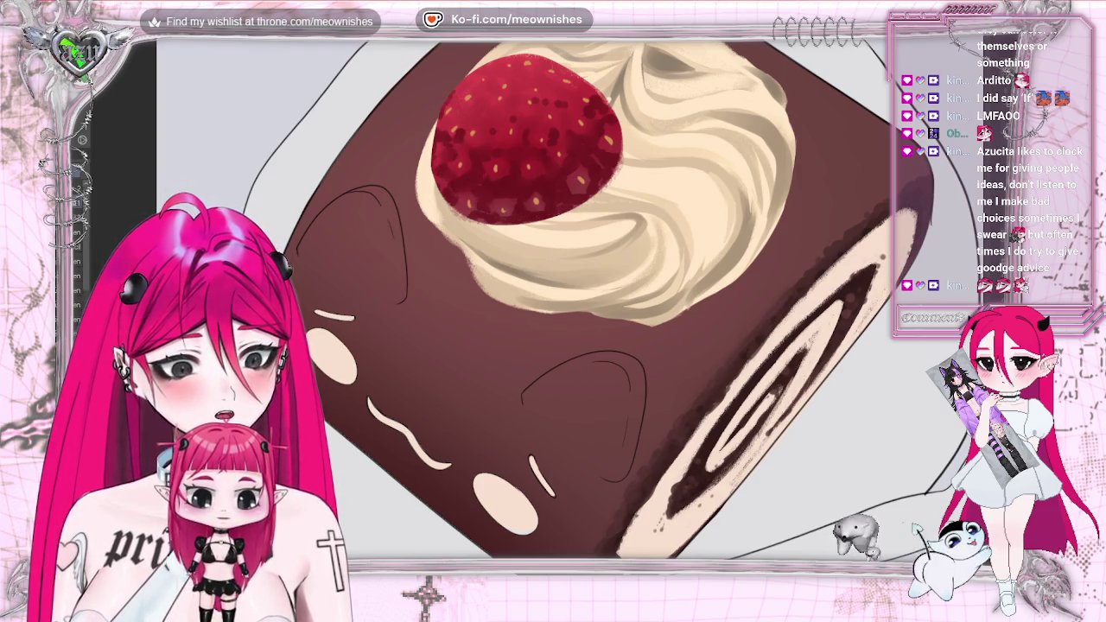
# - Briefly view the whole illustration, return to the cake close-up, and tilt the canvas
pyautogui.hotkey('ctrl', '0')
pyautogui.hotkey('ctrl', 'alt', '0')
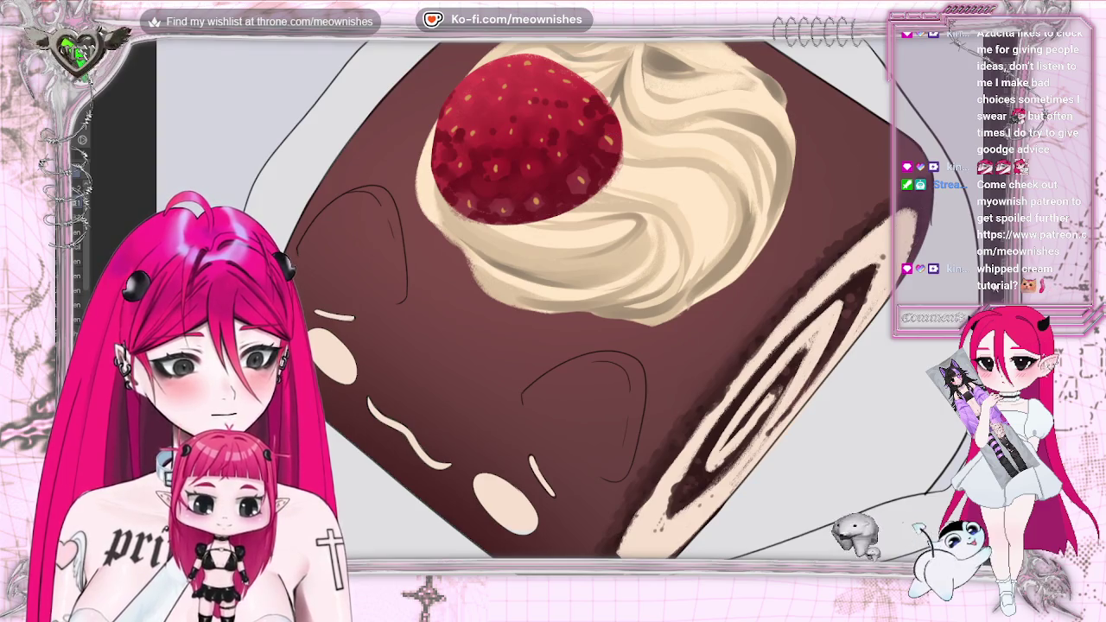
pyautogui.press('^')
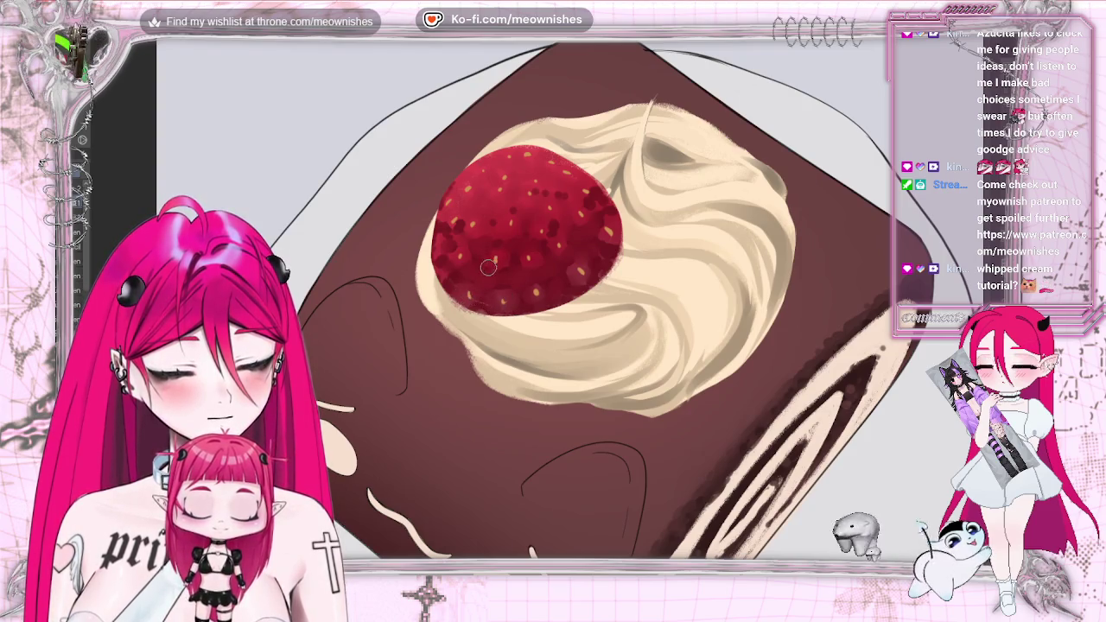
# - Fit the whole illustration to screen, flip it horizontally to check, then zoom in on the strawberry
pyautogui.hotkey('ctrl', '0')
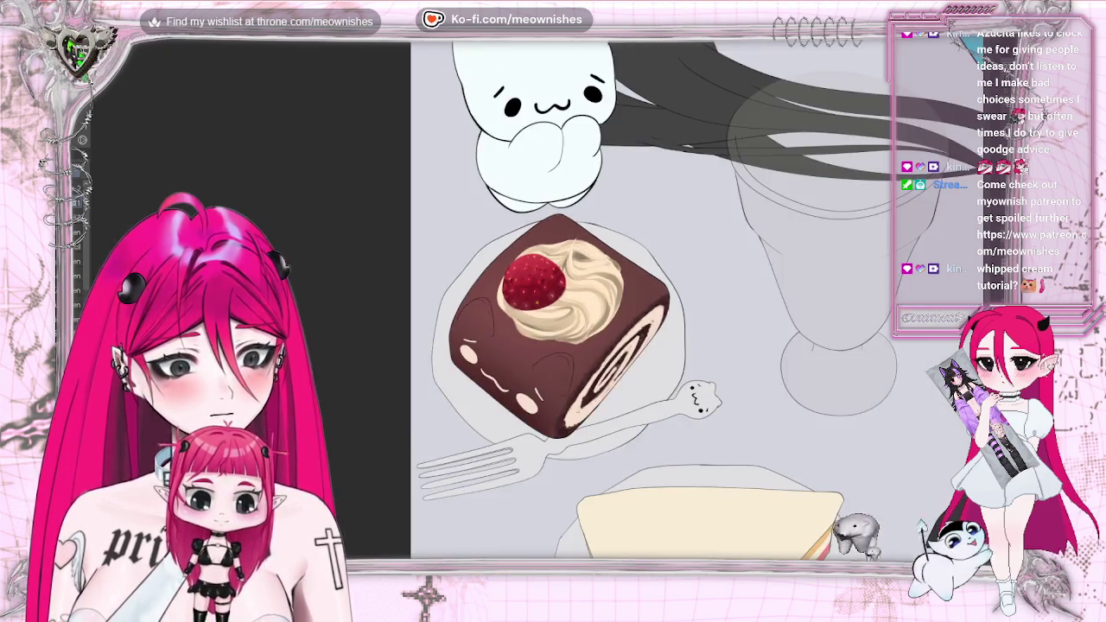
pyautogui.press('h')
pyautogui.press('h')
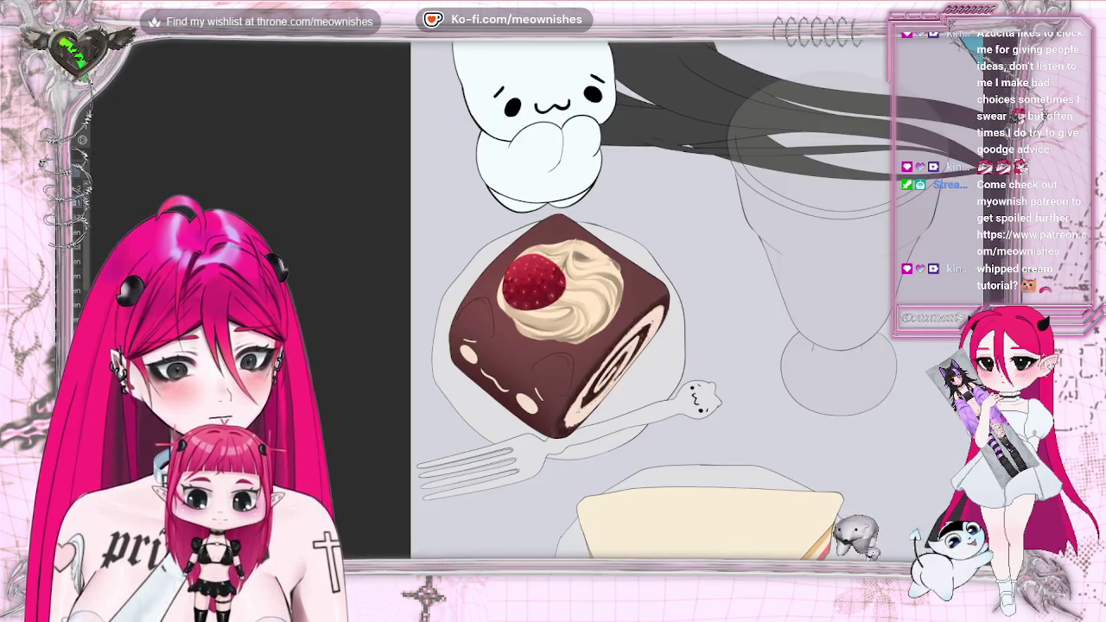
pyautogui.scroll(-3, 699, 298)
pyautogui.scroll(3, 539, 320)
pyautogui.scroll(3, 538, 319)
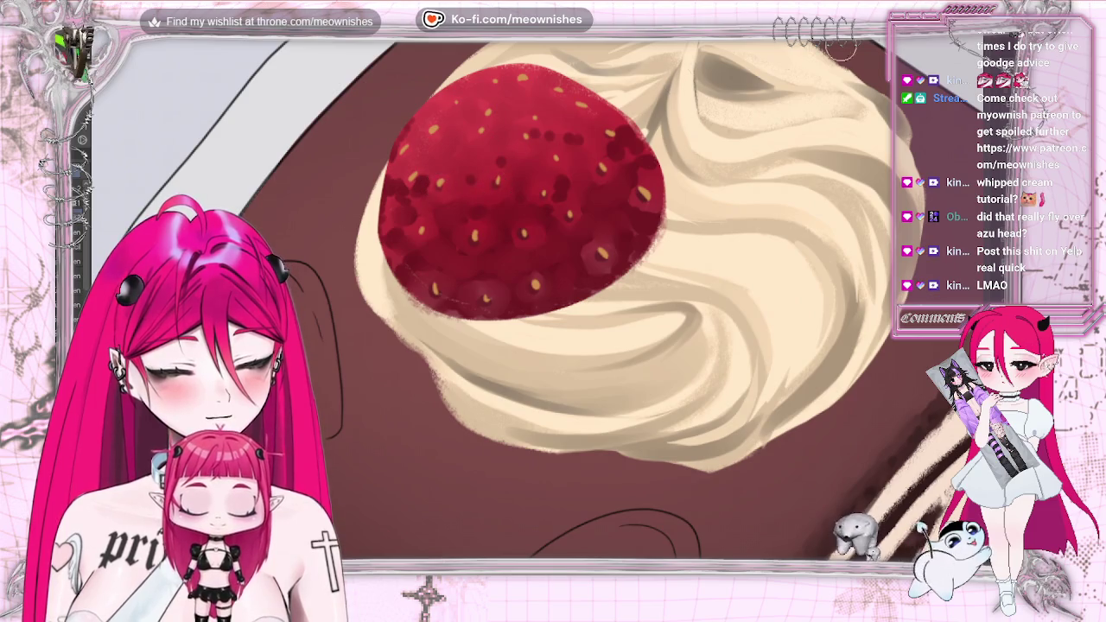
pyautogui.scroll(-5, 436, 195)
pyautogui.scroll(-2, 436, 196)
pyautogui.scroll(-1, 542, 293)
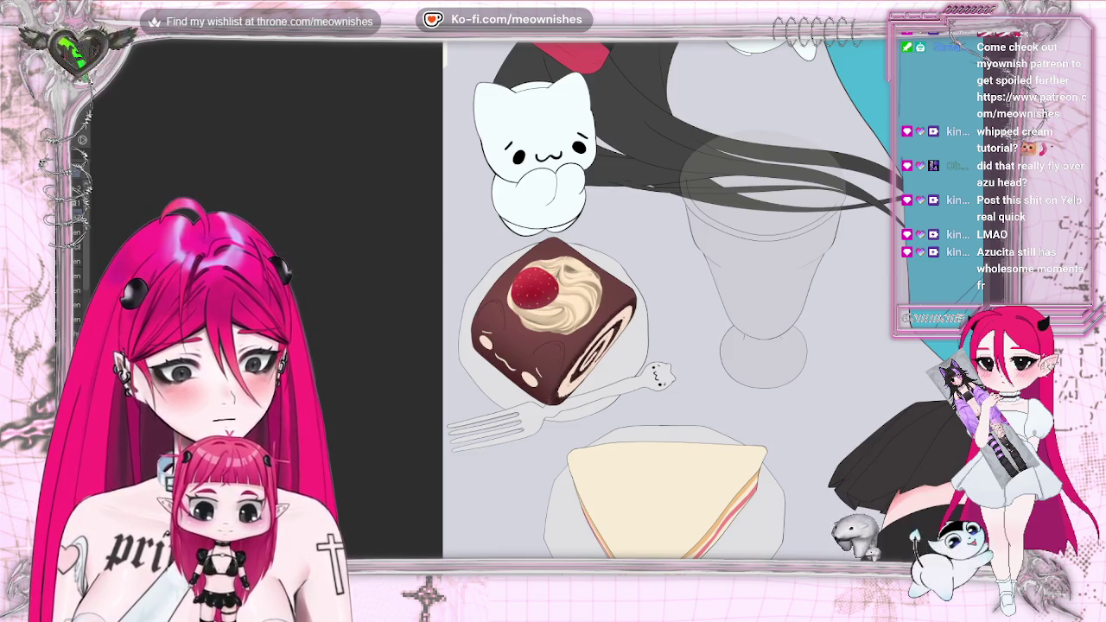
pyautogui.scroll(5, 538, 305)
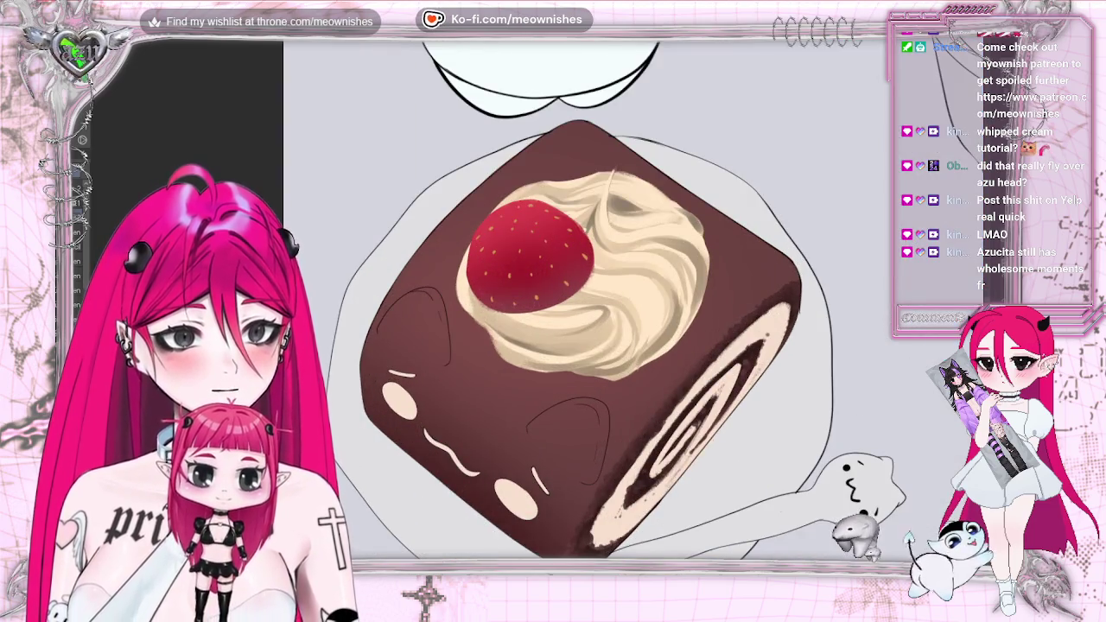
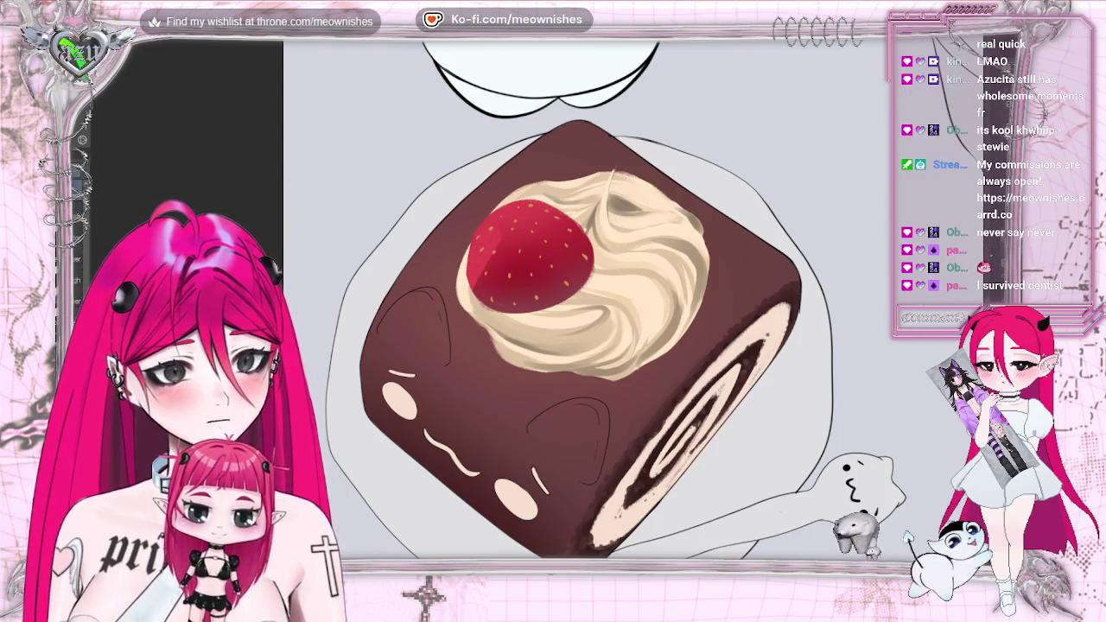
# - Undo the strawberry's earlier seeded shading
pyautogui.hotkey('ctrl', 'z')
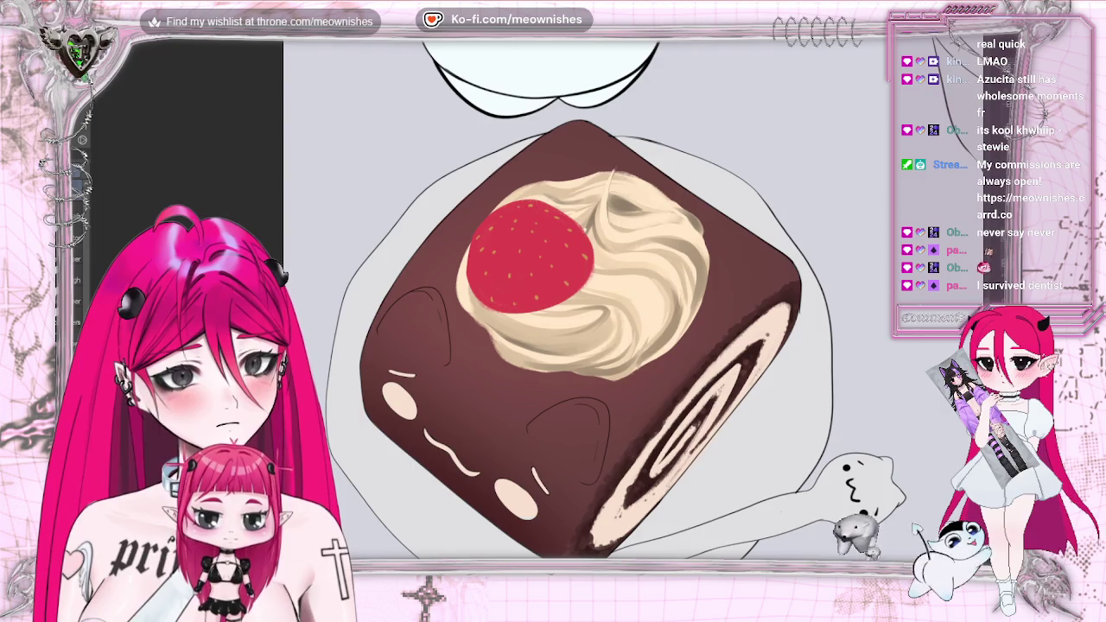
pyautogui.hotkey('ctrl', 'z')
pyautogui.hotkey('ctrl', 'y')
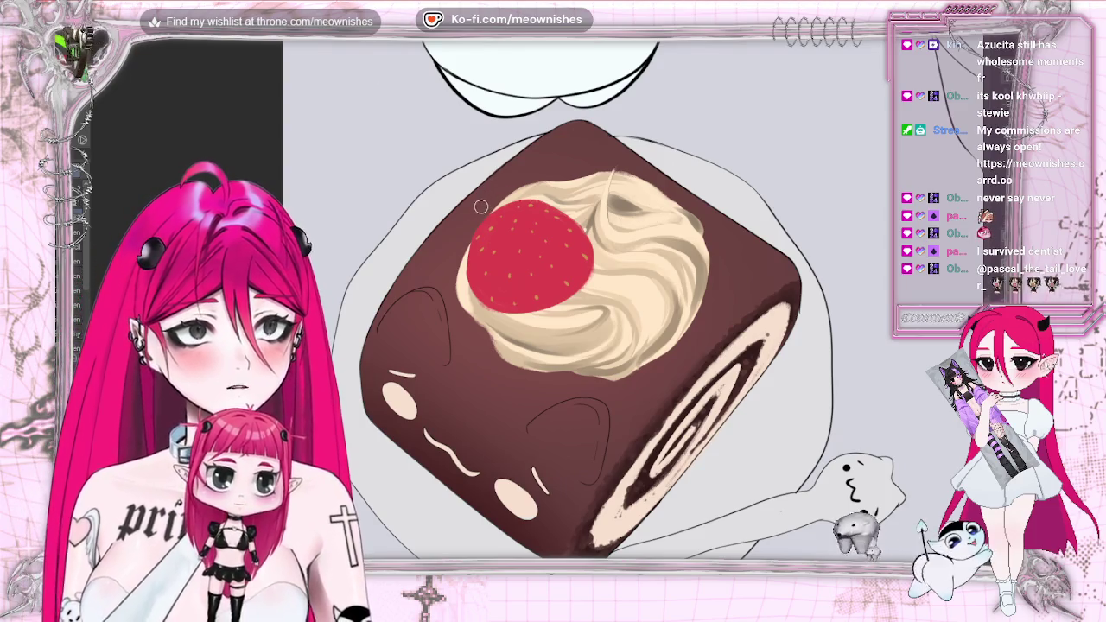
# - Paint the strawberry's cut face in light pink and refine its red edge
pyautogui.moveTo(476, 277); pyautogui.dragTo(504, 241)
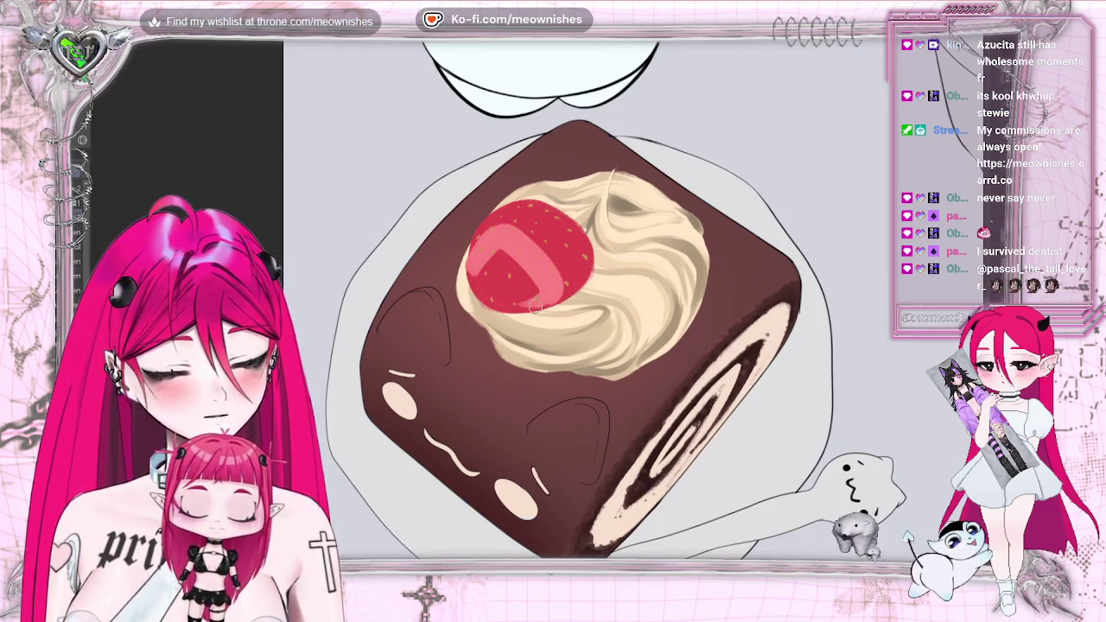
pyautogui.moveTo(489, 272); pyautogui.dragTo(473, 278)
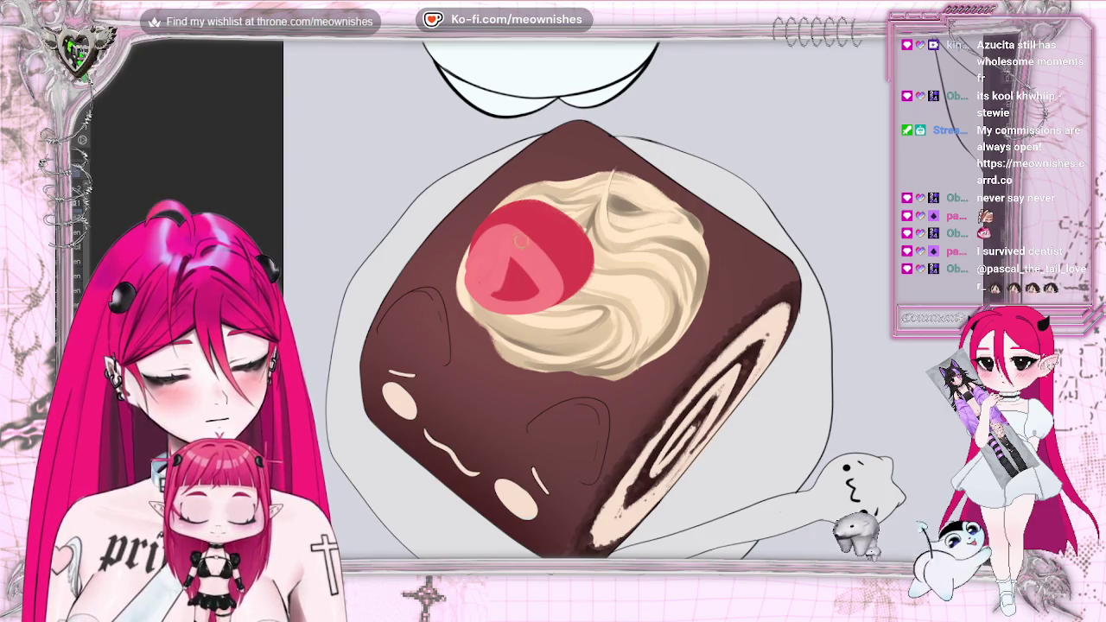
pyautogui.moveTo(466, 268); pyautogui.dragTo(539, 299)
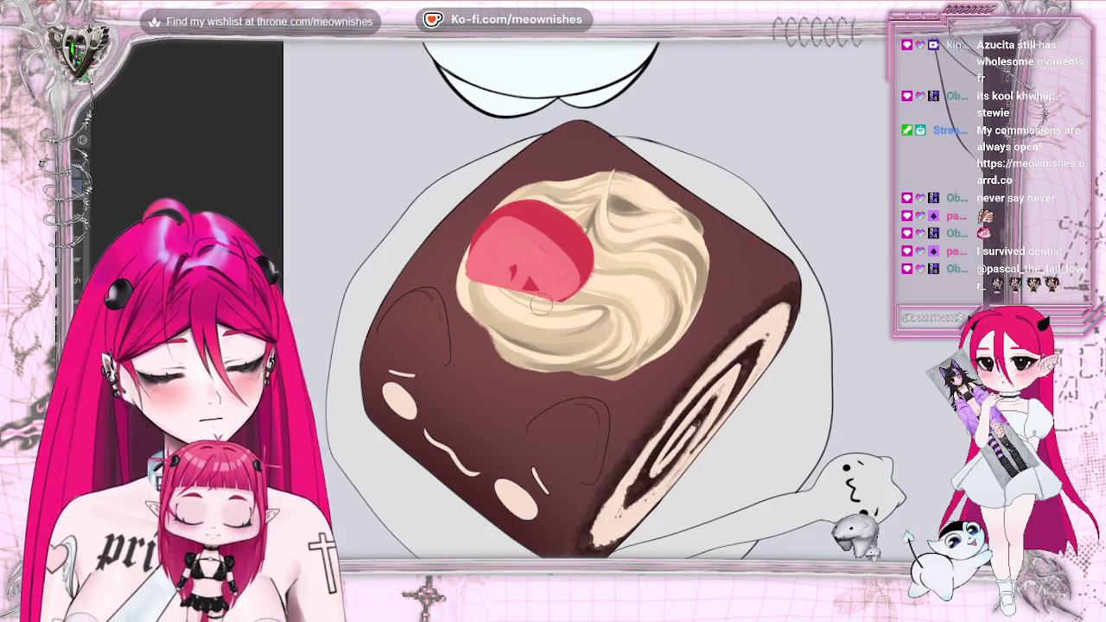
pyautogui.scroll(-5, 544, 337)
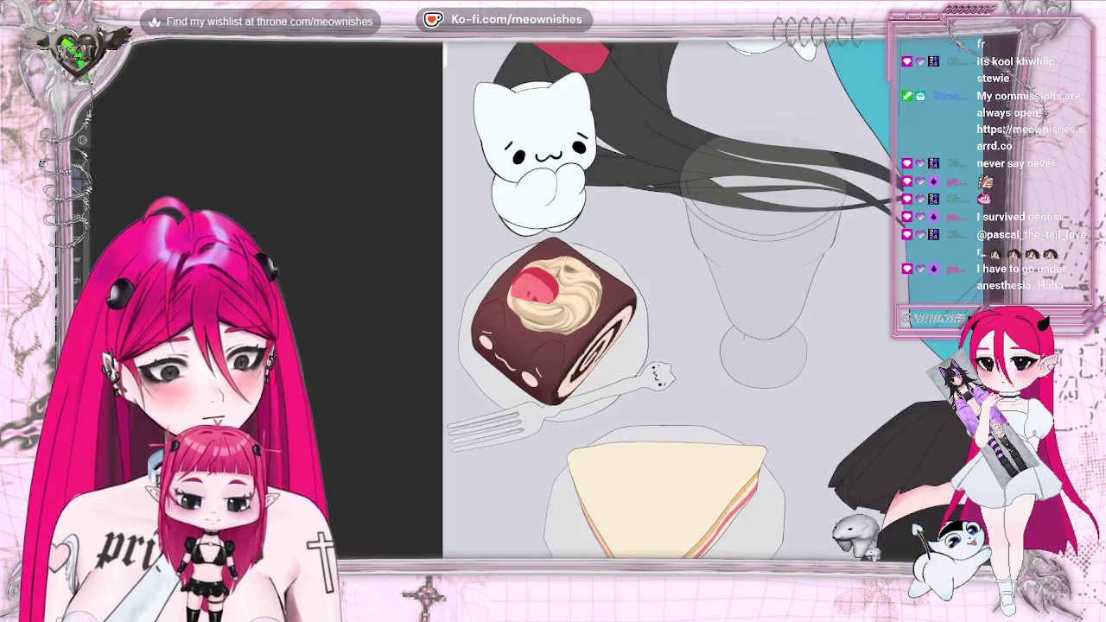
# - Zoom around and mirror the canvas horizontally to check the cake
pyautogui.scroll(1, 544, 337)
pyautogui.scroll(2, 544, 337)
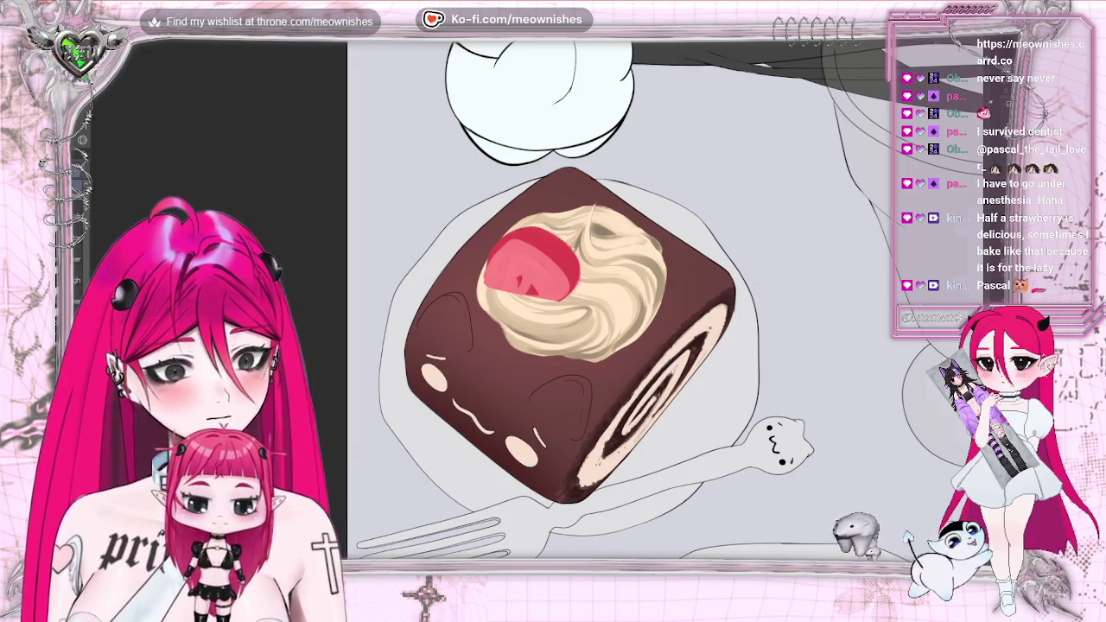
pyautogui.scroll(2, 540, 307)
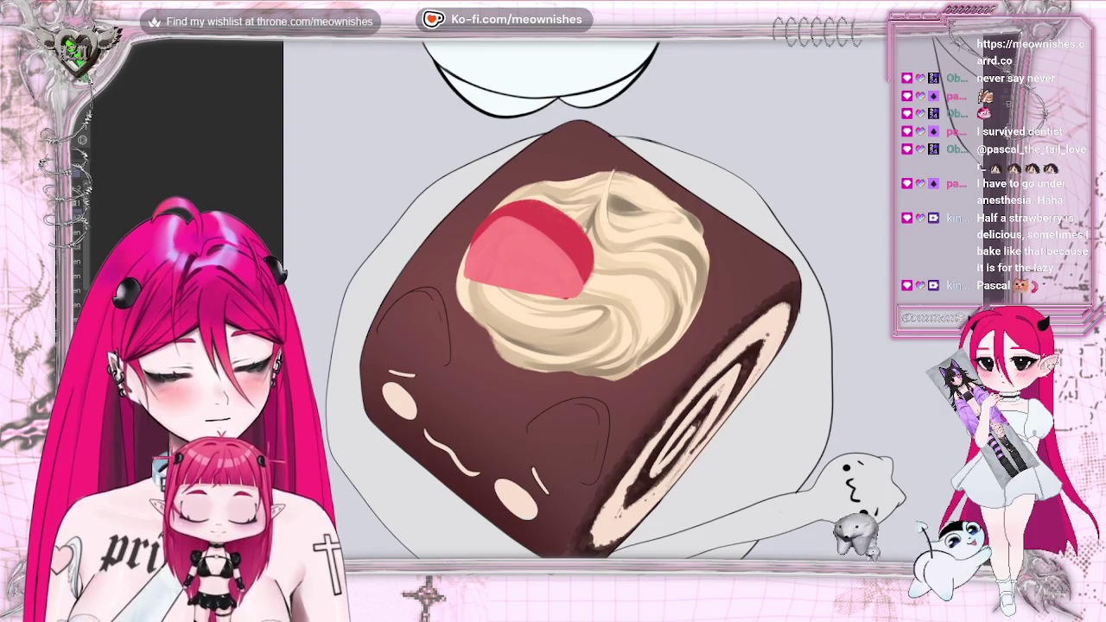
pyautogui.press('h')
pyautogui.scroll(-3, 553, 328)
pyautogui.scroll(-2, 528, 321)
# - Zoom back in and start a free transform on the cut strawberry with Ctrl+T
pyautogui.scroll(2, 528, 321)
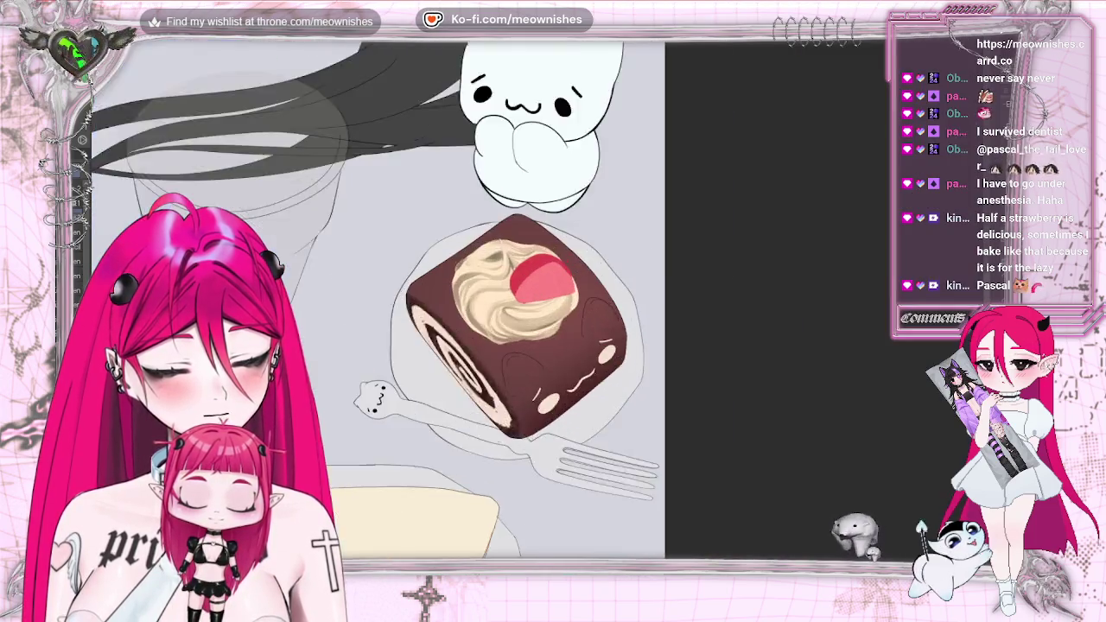
pyautogui.scroll(3, 528, 321)
pyautogui.hotkey('ctrl', 't')
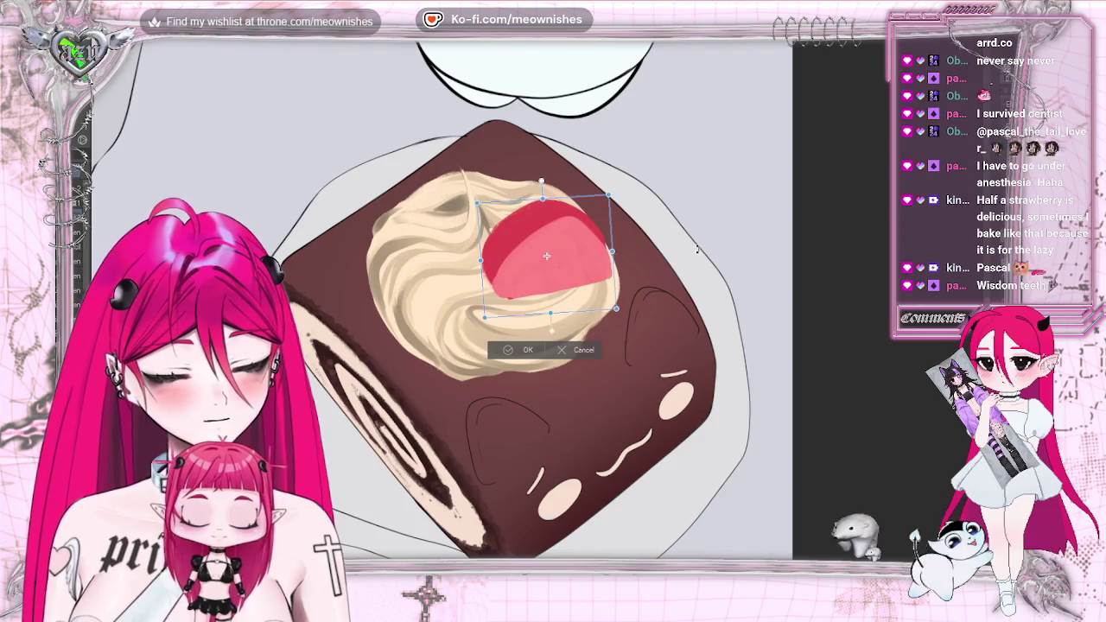
# - Move and rotate the cut strawberry onto the cream swirl and commit the transform
pyautogui.moveTo(560, 246); pyautogui.dragTo(575, 256)
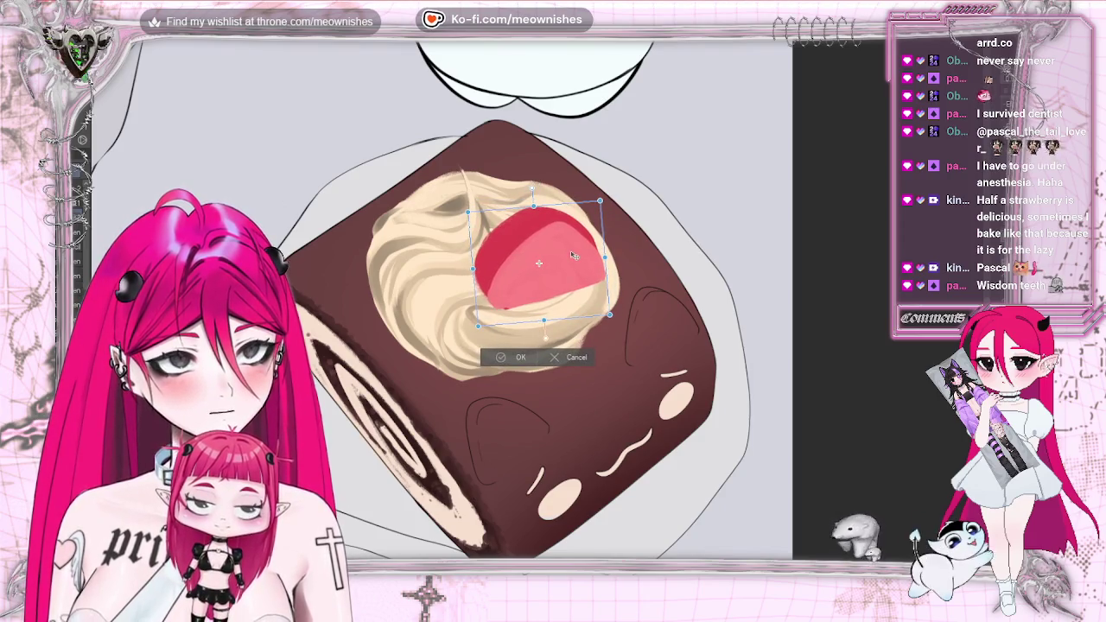
pyautogui.press('Return')
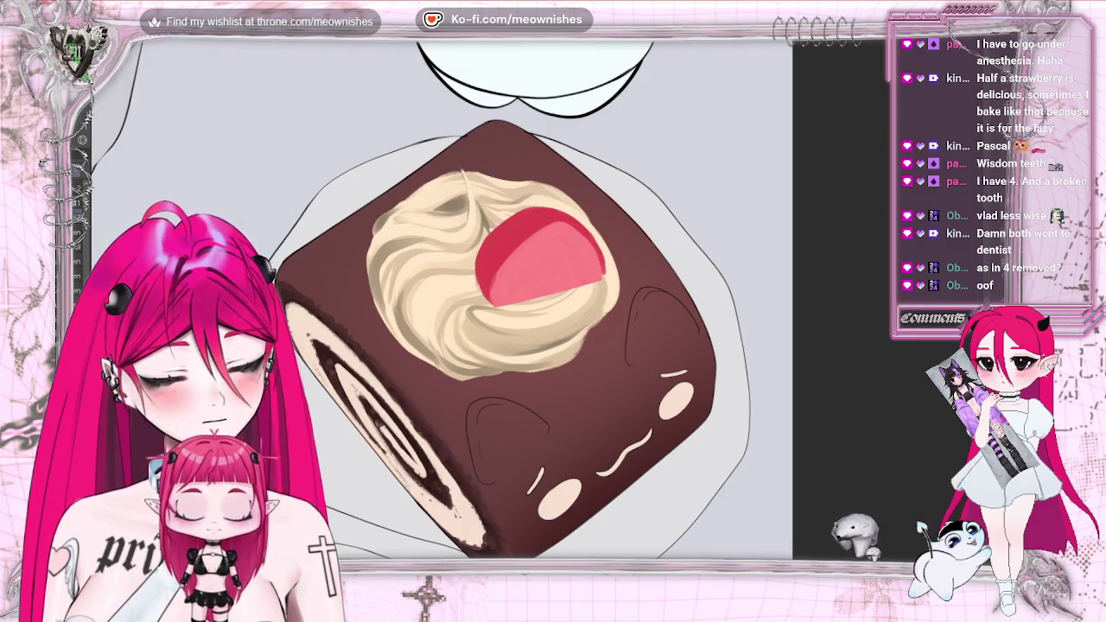
pyautogui.scroll(-3, 539, 259)
pyautogui.scroll(-2, 539, 259)
pyautogui.scroll(-2, 540, 259)
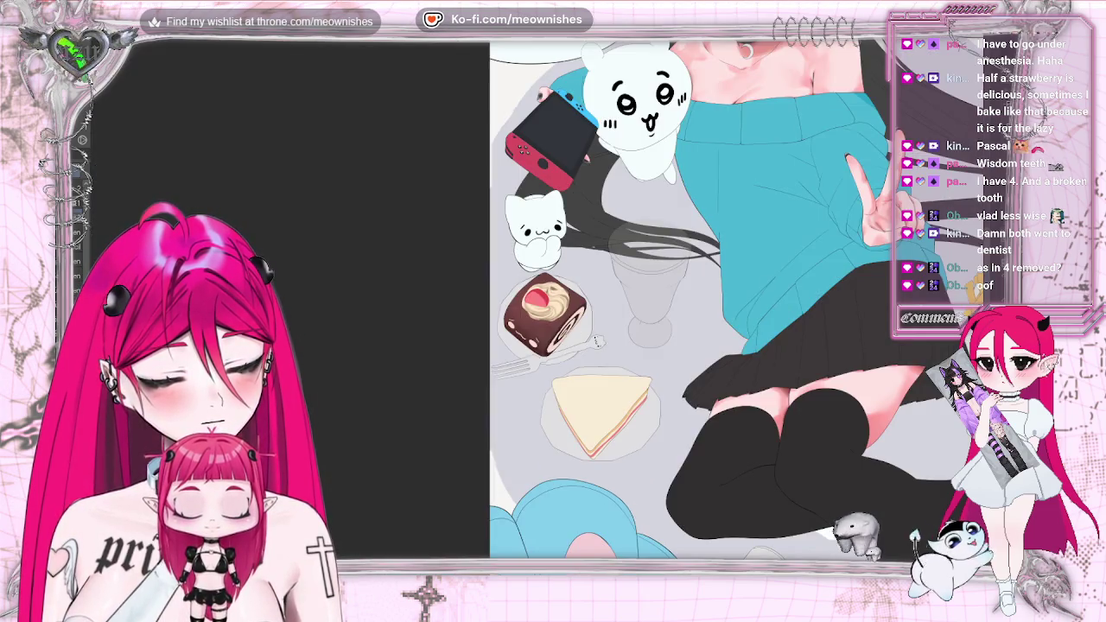
pyautogui.press('m')
pyautogui.scroll(5, 454, 259)
pyautogui.scroll(3, 454, 259)
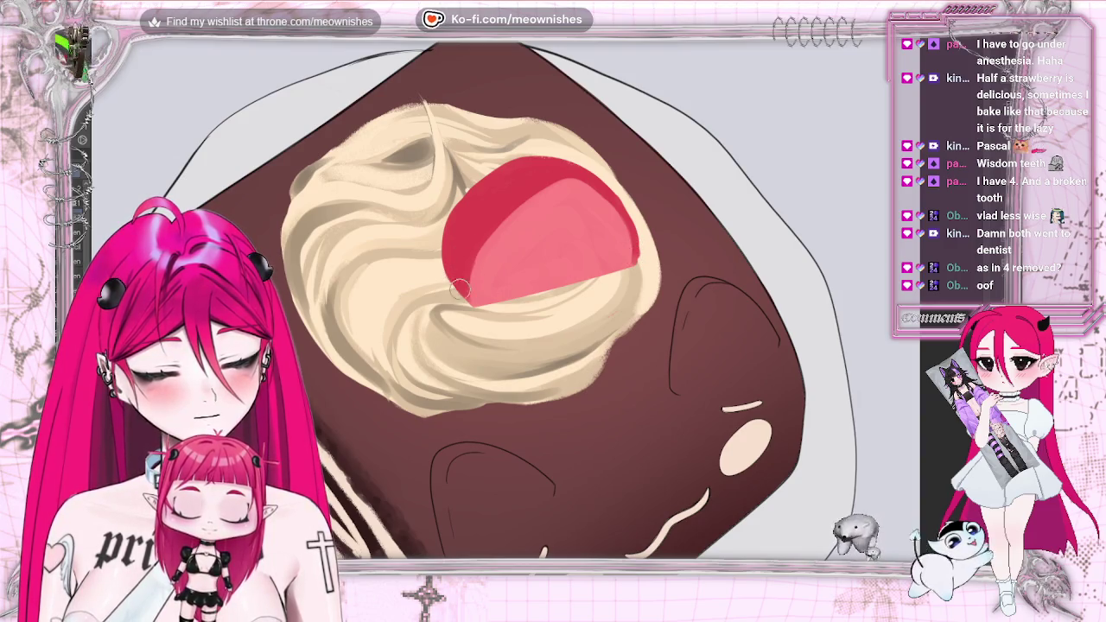
pyautogui.press('h')
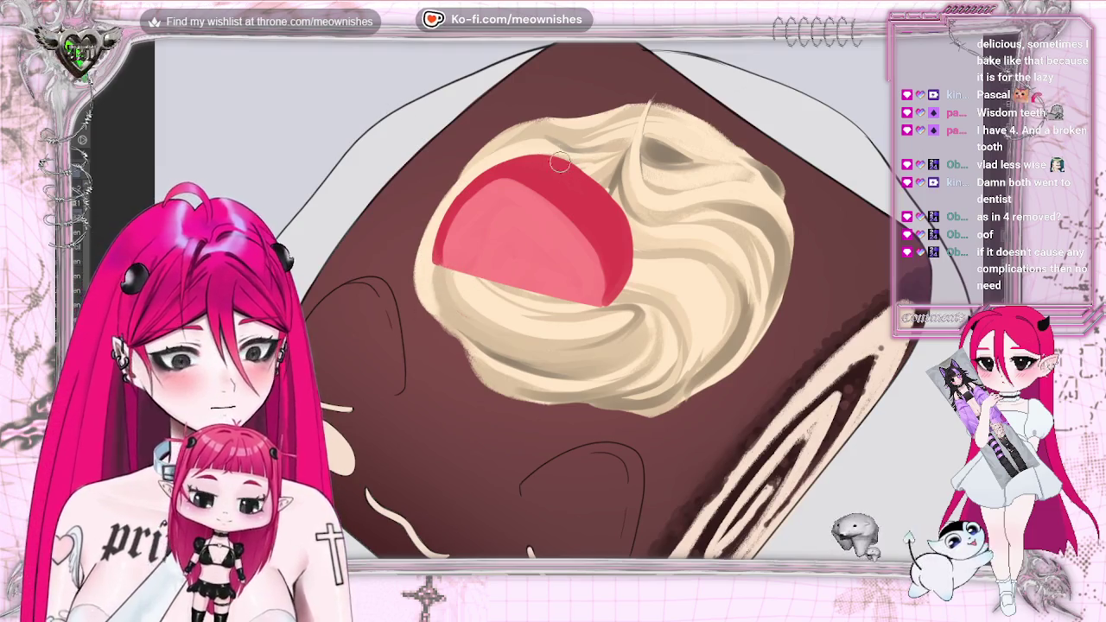
pyautogui.press('h')
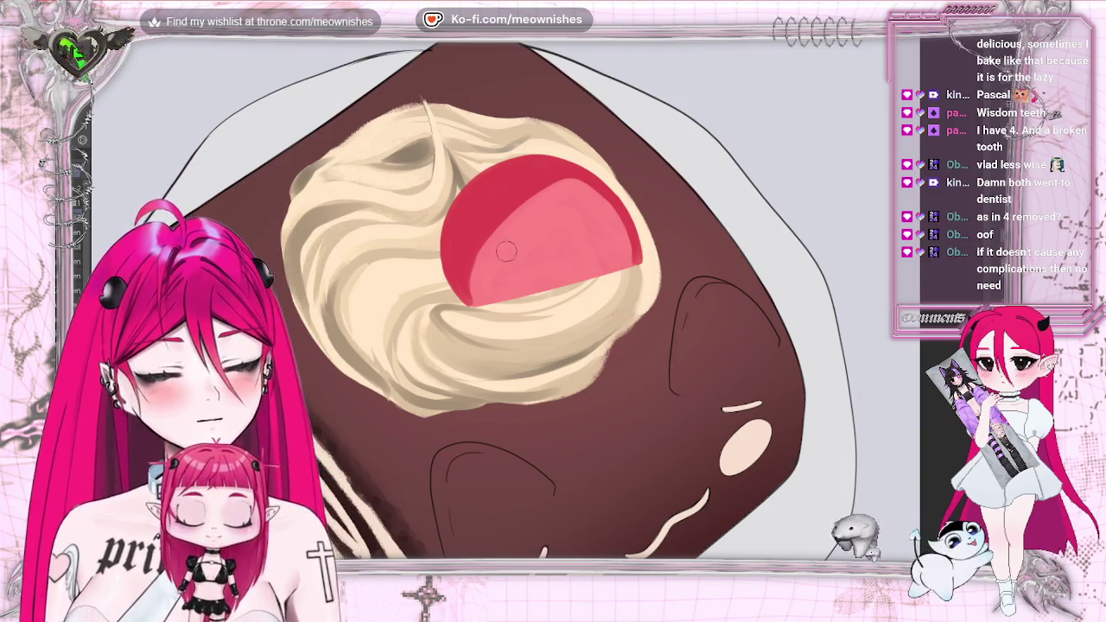
# - Open Tonal Correction's Hue/Saturation/Luminosity and shift the hue to -5
pyautogui.click(82, 30)
pyautogui.moveTo(86, 294)
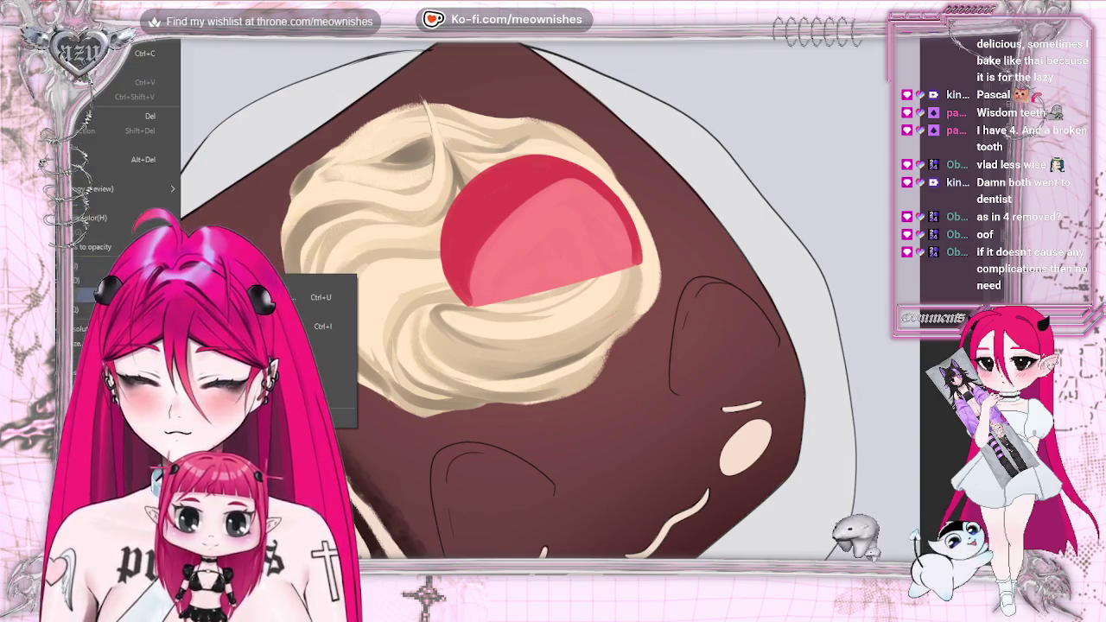
pyautogui.click(311, 297)
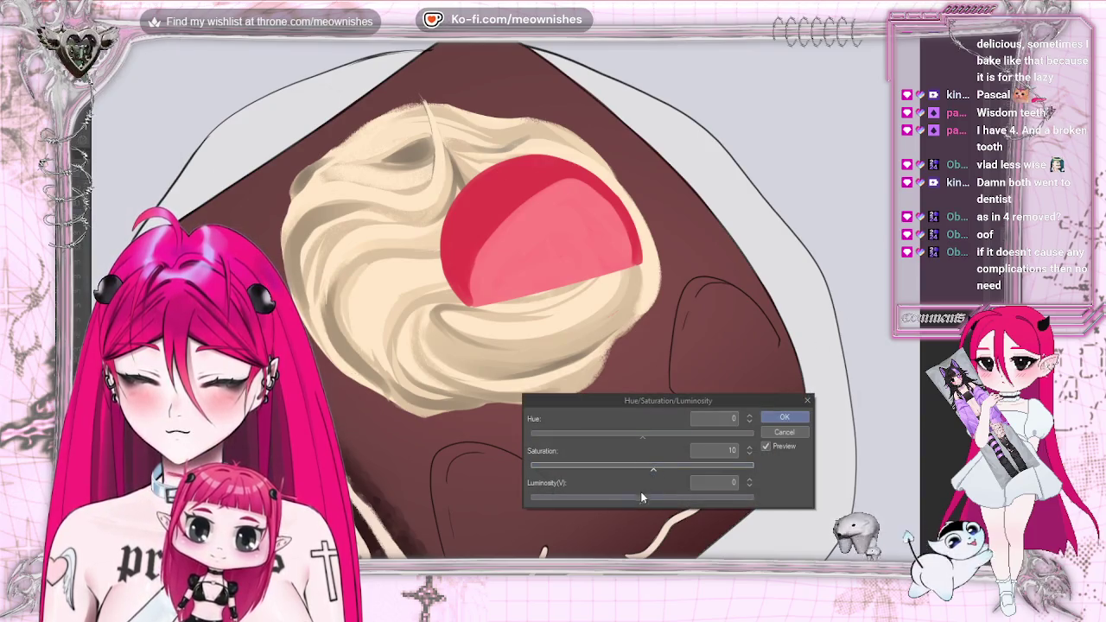
pyautogui.click(632, 498)
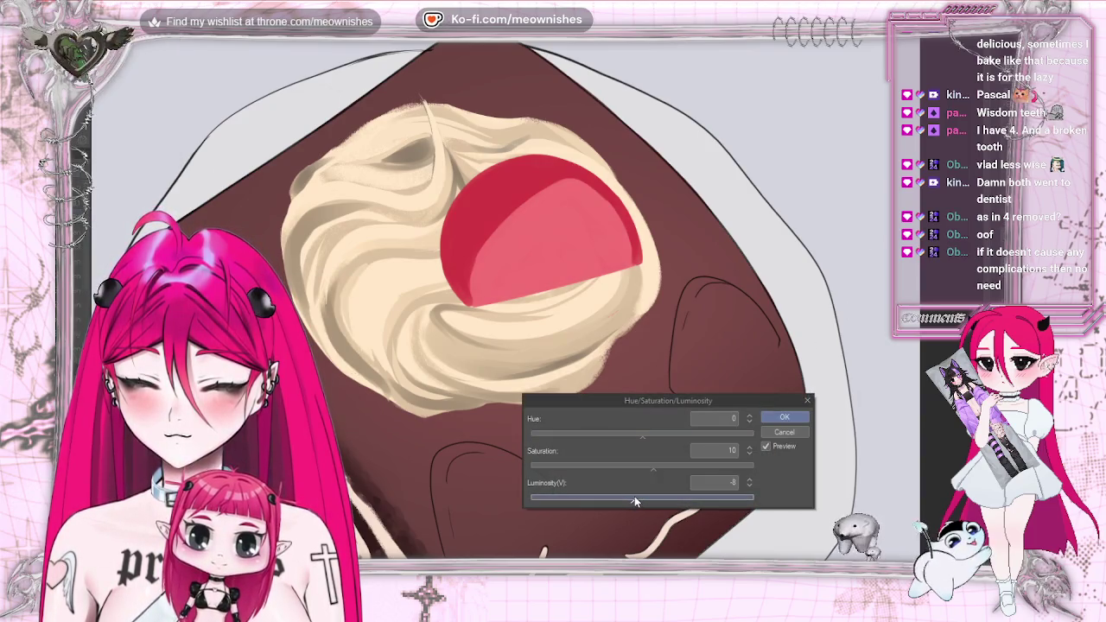
pyautogui.click(645, 435)
pyautogui.moveTo(640, 435); pyautogui.dragTo(635, 435)
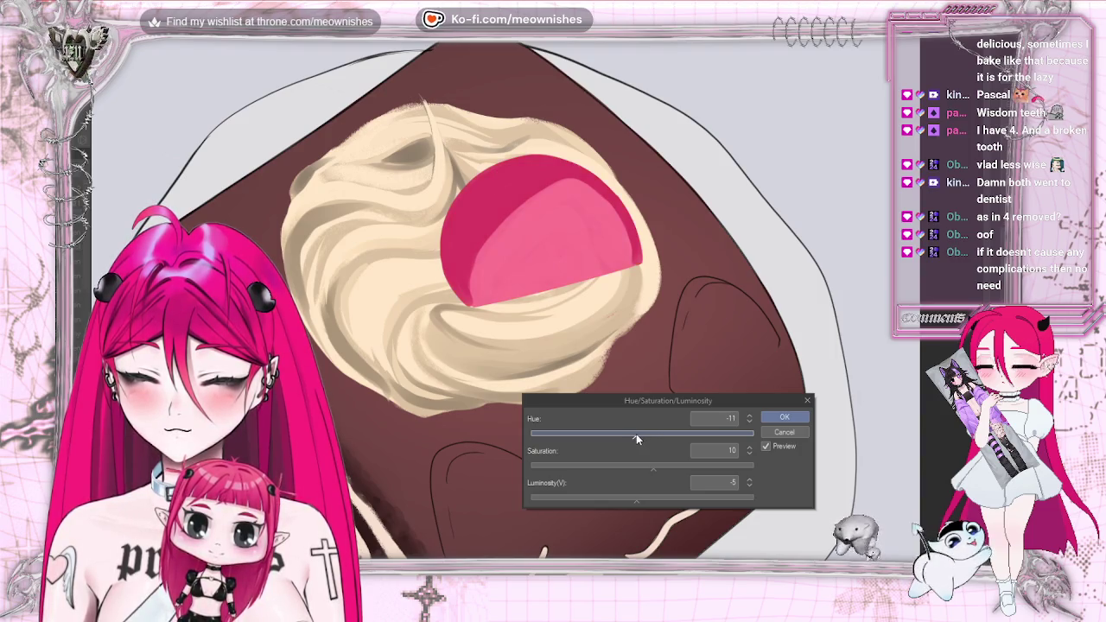
# - Set saturation to 12 and luminosity to -6, then apply the adjustment
pyautogui.hotkey('ctrl', '-')
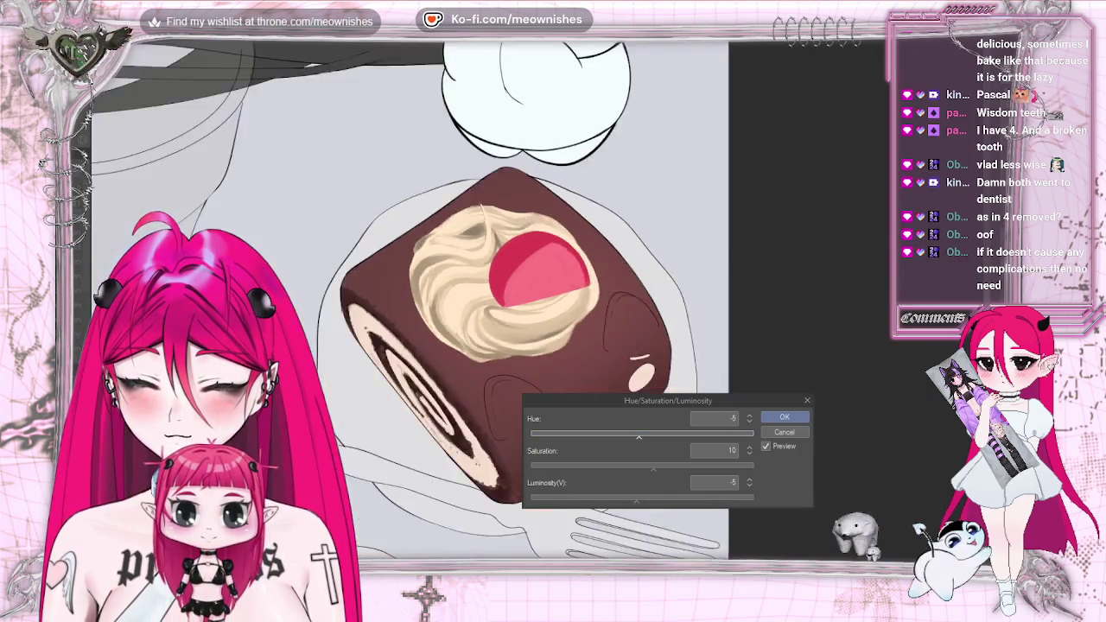
pyautogui.hotkey('ctrl', '-')
pyautogui.hotkey('ctrl', '-')
pyautogui.hotkey('ctrl', '-')
pyautogui.hotkey('ctrl', '+')
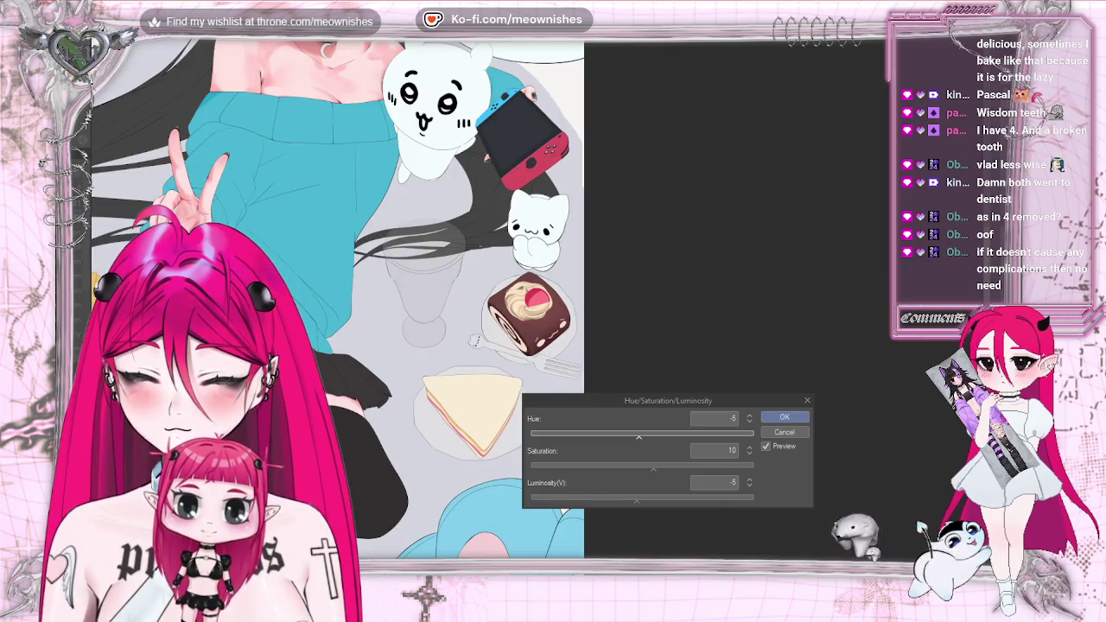
pyautogui.hotkey('ctrl', '-')
pyautogui.hotkey('ctrl', '-')
pyautogui.hotkey('ctrl', '-')
pyautogui.hotkey('ctrl', '-')
pyautogui.hotkey('ctrl', '+')
pyautogui.hotkey('ctrl', '+')
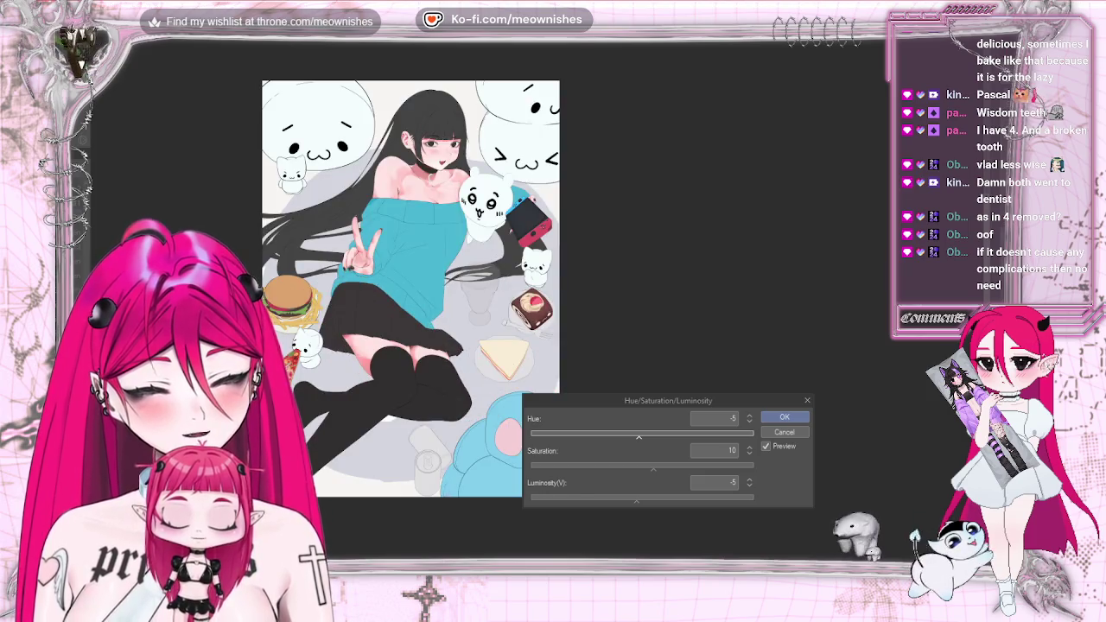
pyautogui.hotkey('ctrl', '+')
pyautogui.hotkey('ctrl', '+')
pyautogui.hotkey('ctrl', '+')
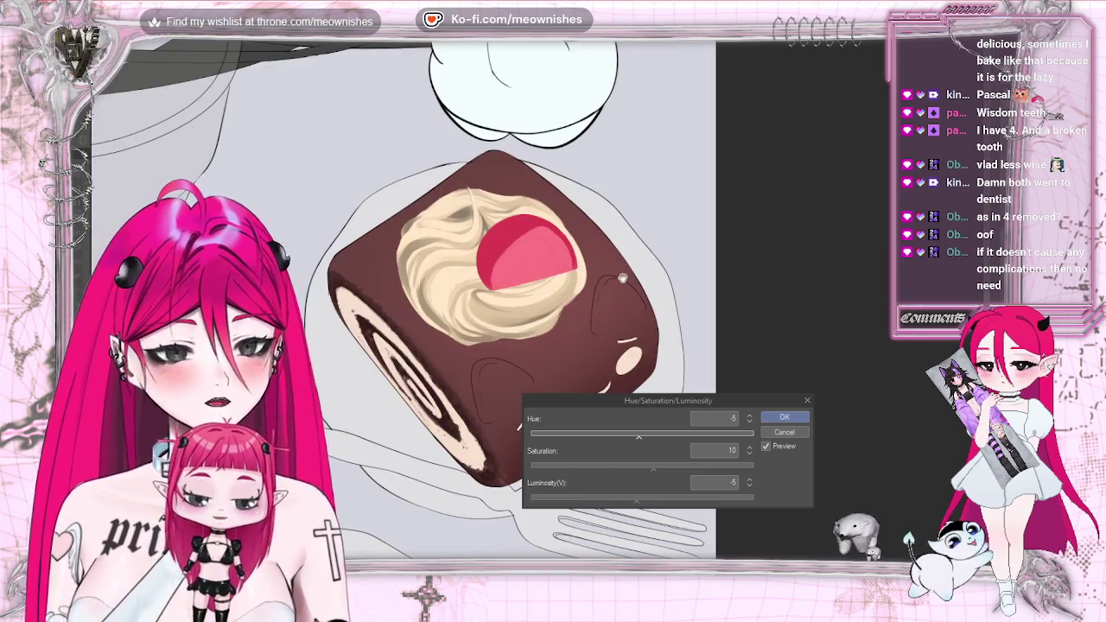
pyautogui.click(654, 466)
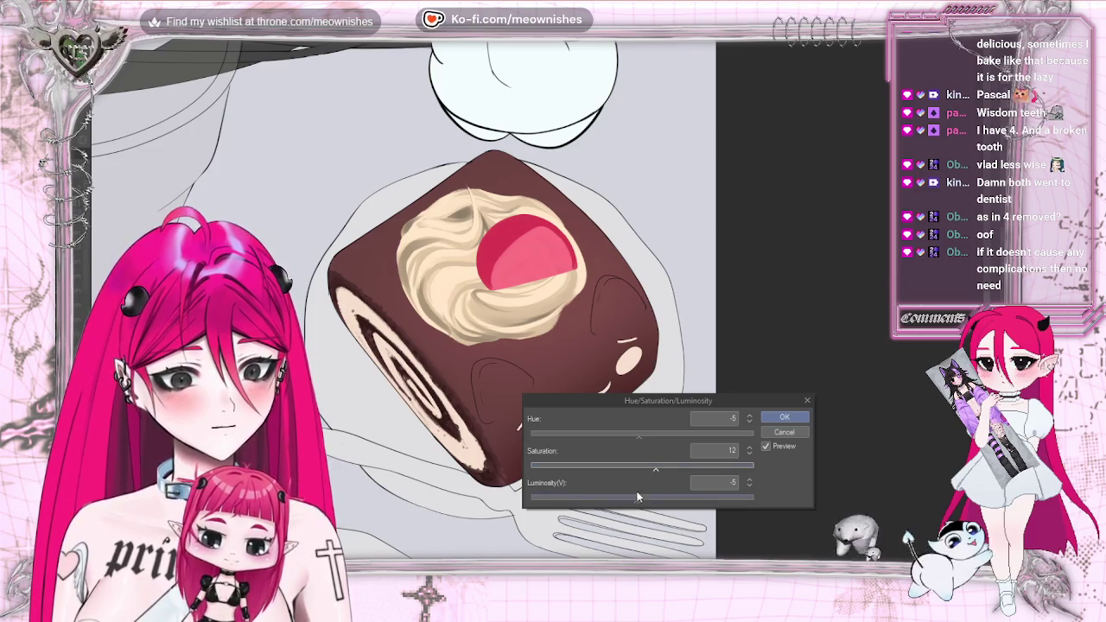
pyautogui.click(636, 500)
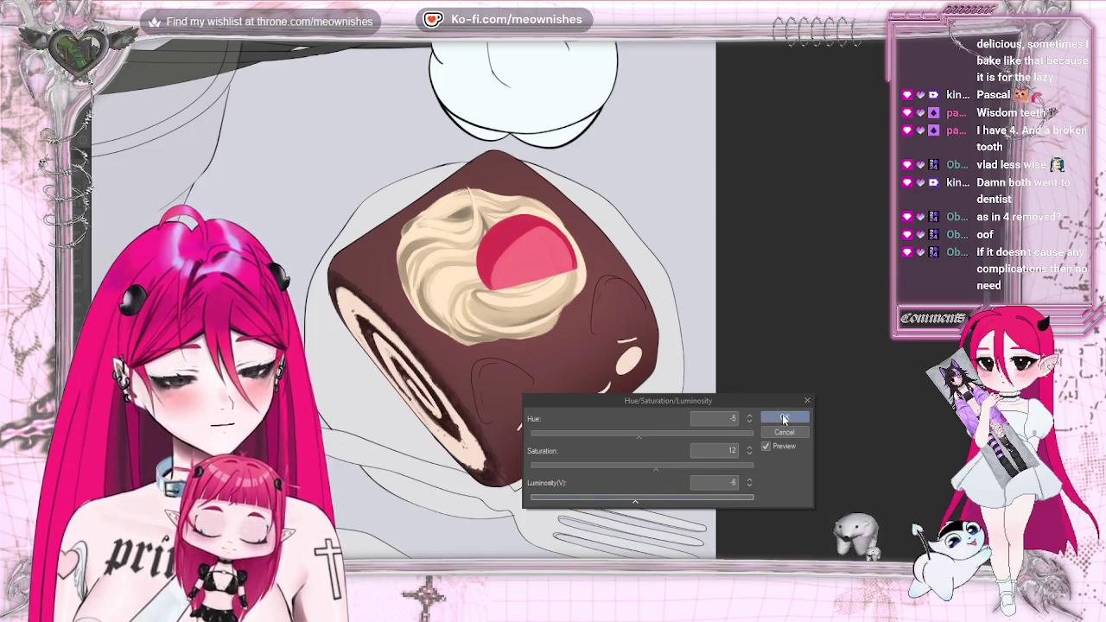
pyautogui.click(784, 418)
pyautogui.scroll(3, 535, 302)
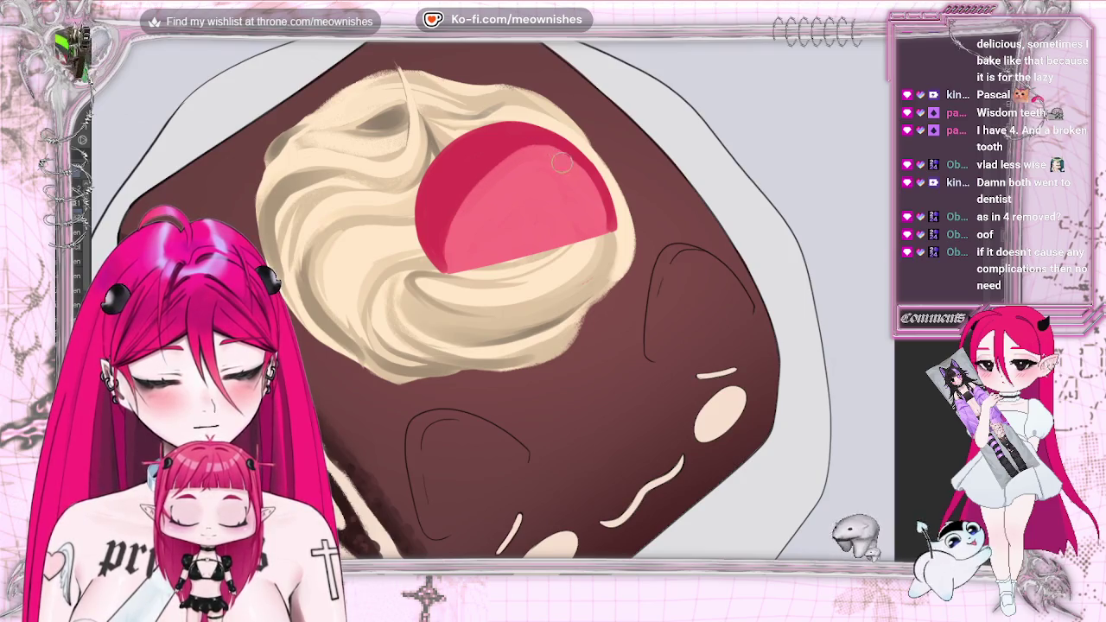
# - Mirror the canvas and briefly hide the strawberry to check underneath
pyautogui.press('m')
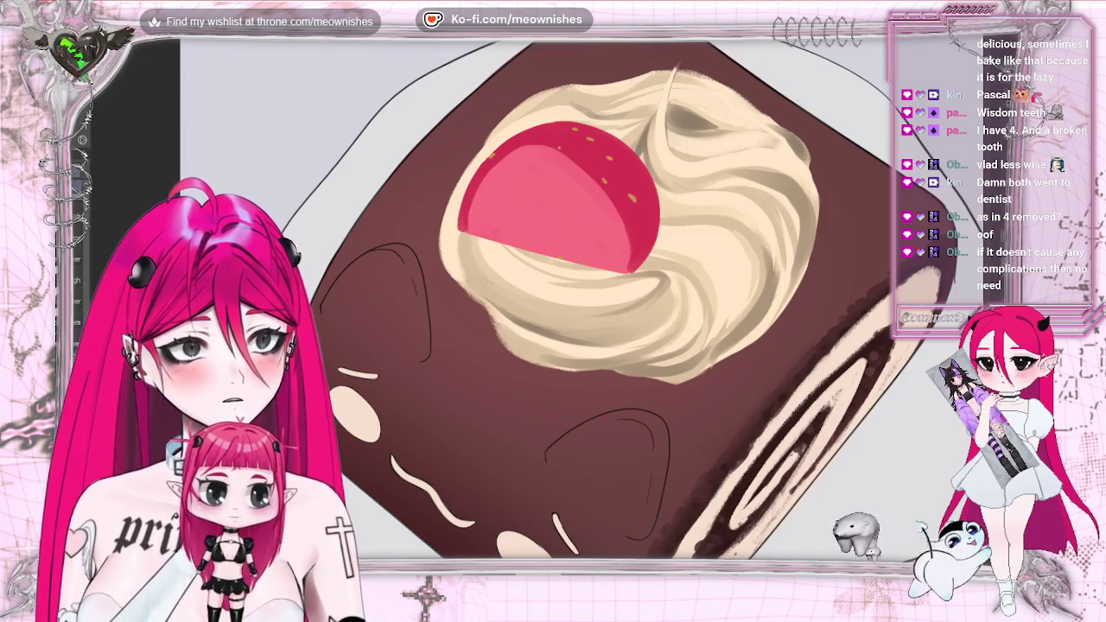
pyautogui.press('Delete')
pyautogui.hotkey('ctrl', 'z')
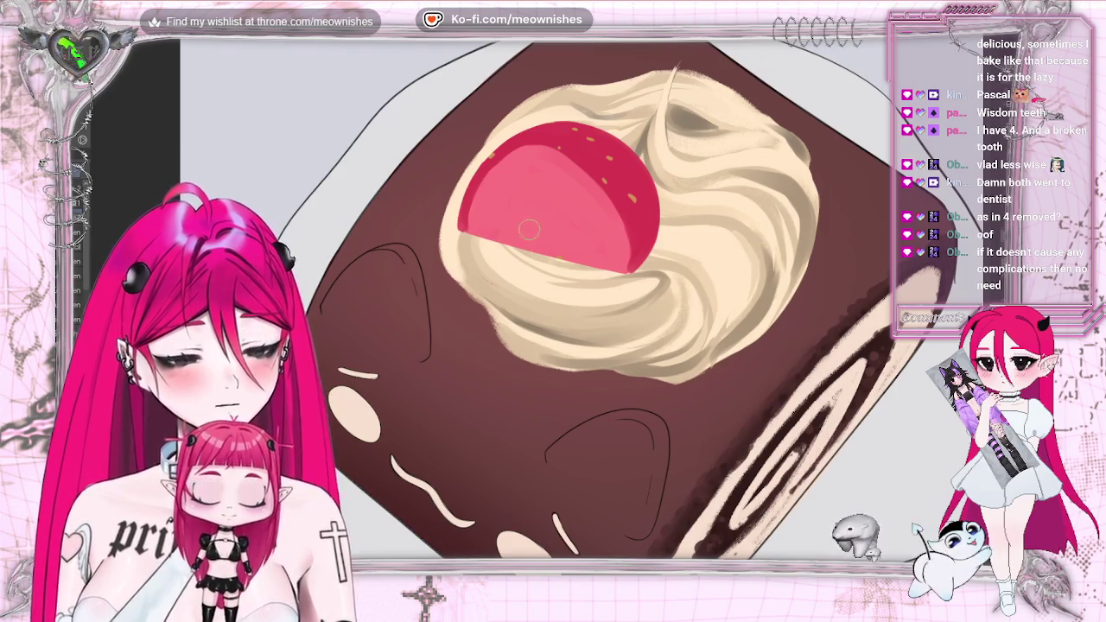
# - Paint a pale curved highlight across the strawberry's cut face, thickening its left side
pyautogui.moveTo(501, 246); pyautogui.dragTo(515, 209)
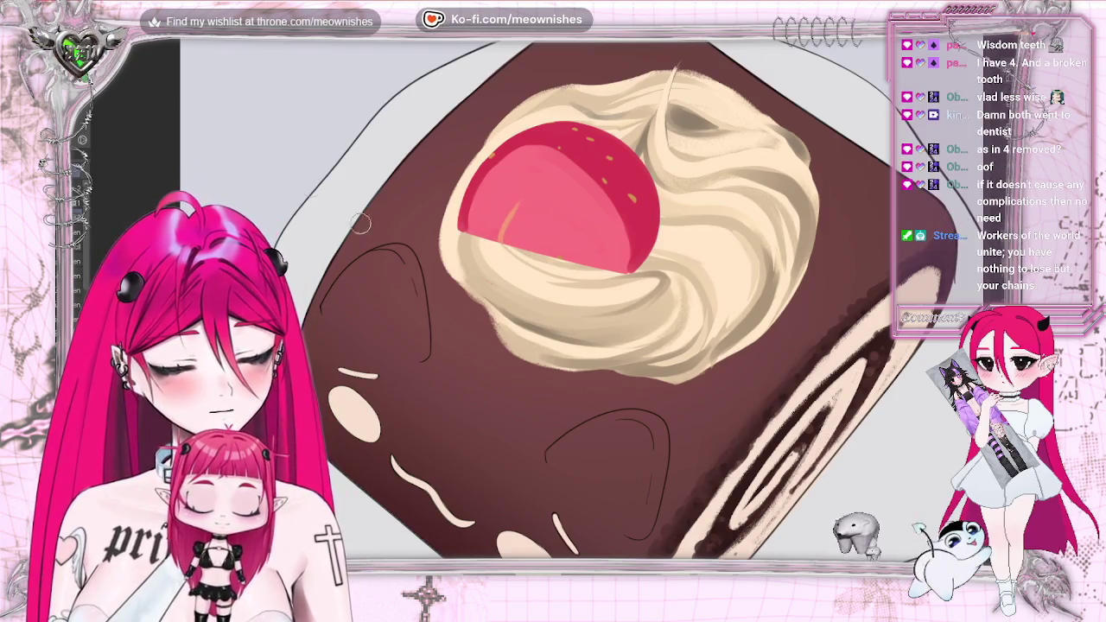
pyautogui.hotkey('ctrl', 'z')
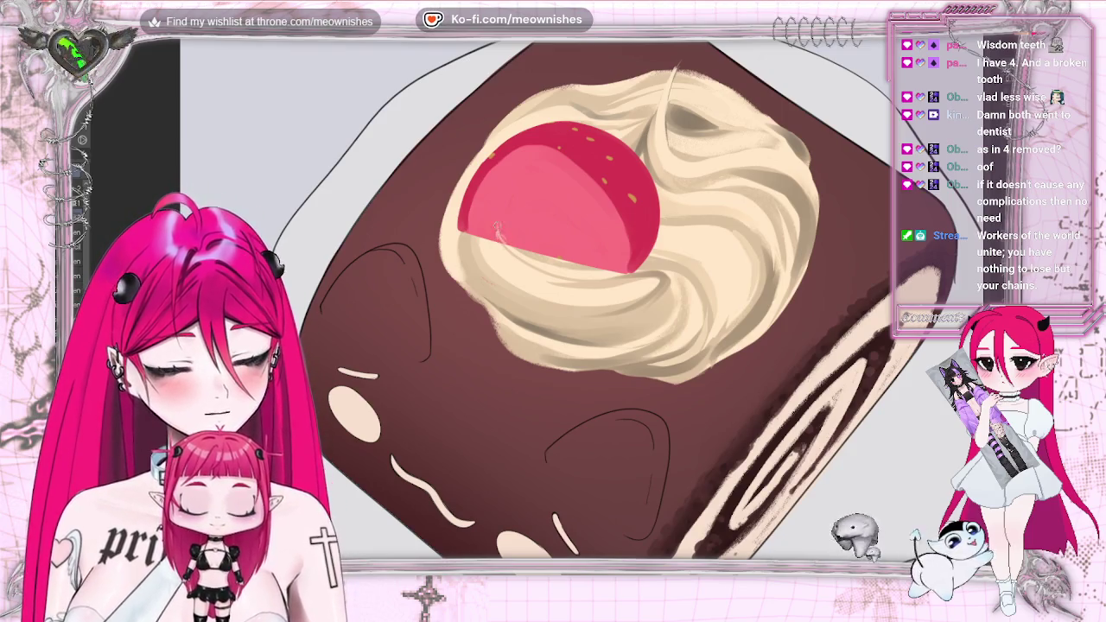
pyautogui.moveTo(498, 222)
pyautogui.mouseDown()
pyautogui.moveTo(549, 167)
pyautogui.moveTo(570, 188)
pyautogui.moveTo(589, 253)
pyautogui.mouseUp()
pyautogui.moveTo(499, 233); pyautogui.dragTo(520, 184)
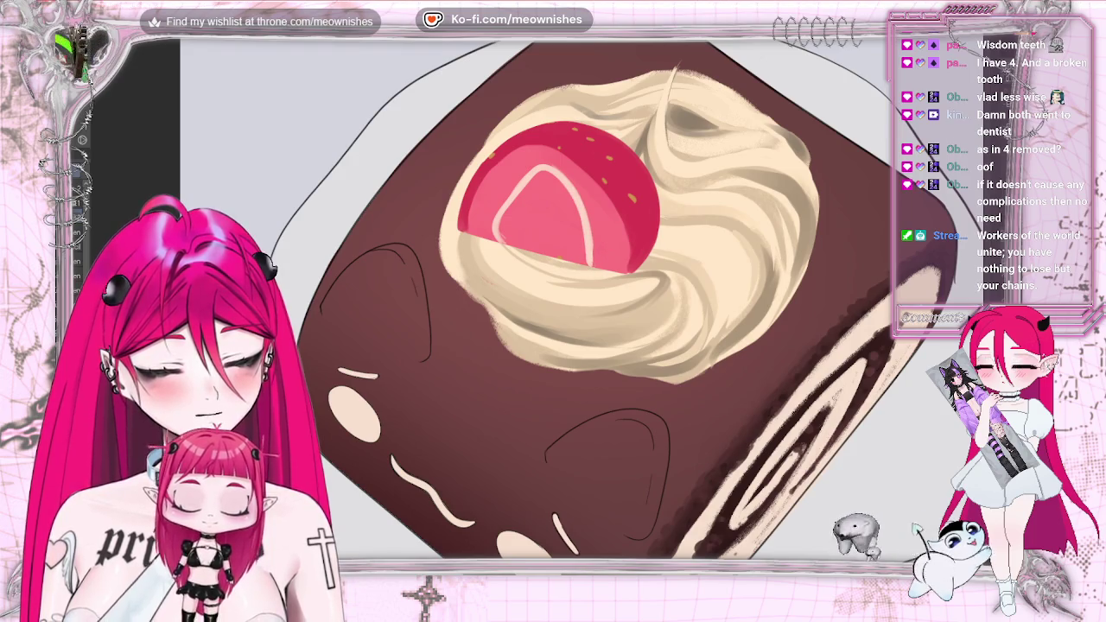
# - Enlarge the brush, reshape the highlight into a triangular core and fill it with paler pink
pyautogui.press('m')
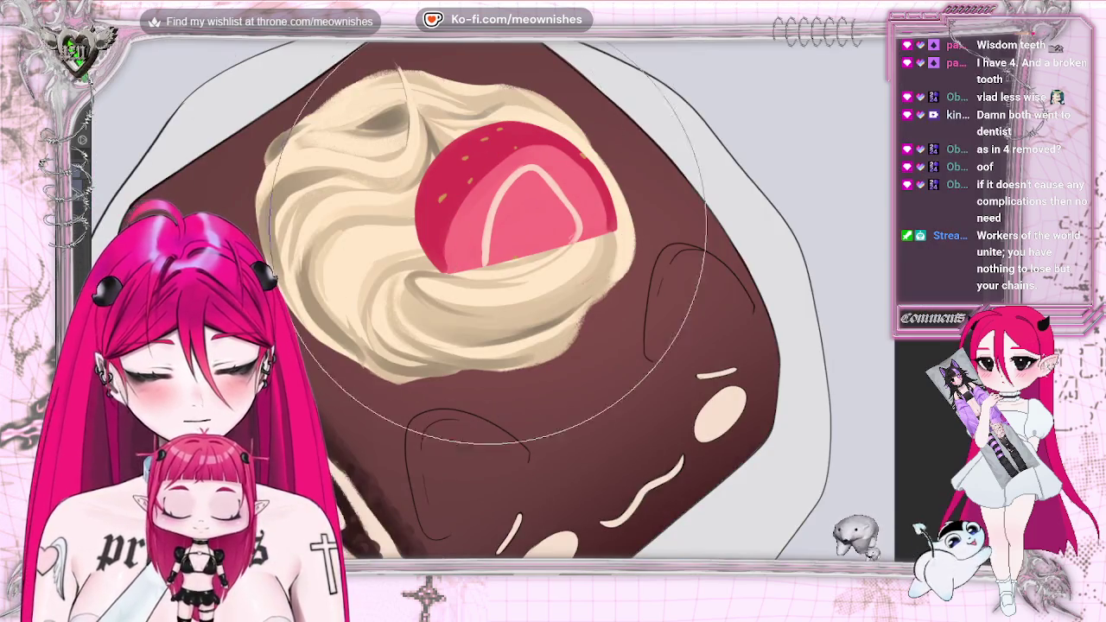
pyautogui.press(']')
pyautogui.press(']')
pyautogui.press(']')
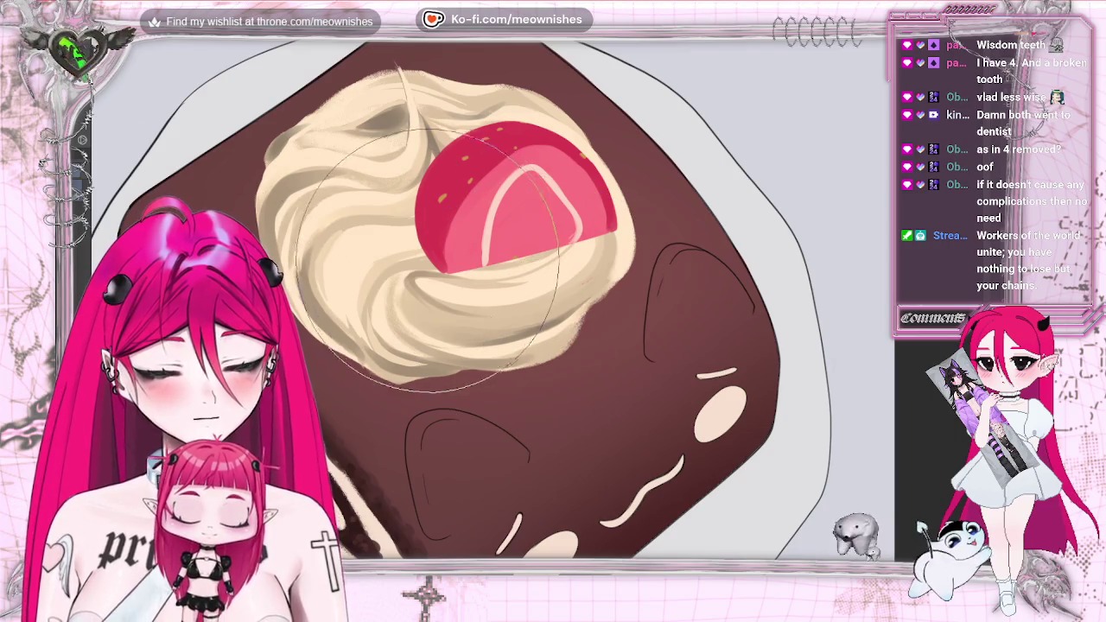
pyautogui.moveTo(544, 186); pyautogui.dragTo(570, 207)
pyautogui.moveTo(428, 327); pyautogui.dragTo(410, 346)
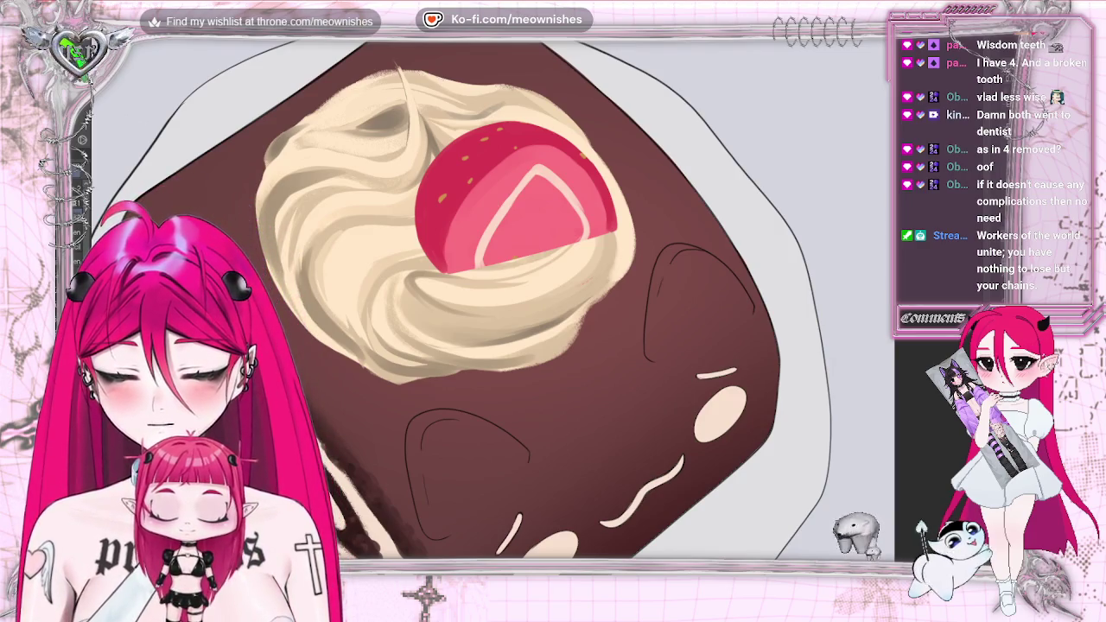
pyautogui.moveTo(534, 216); pyautogui.dragTo(539, 229)
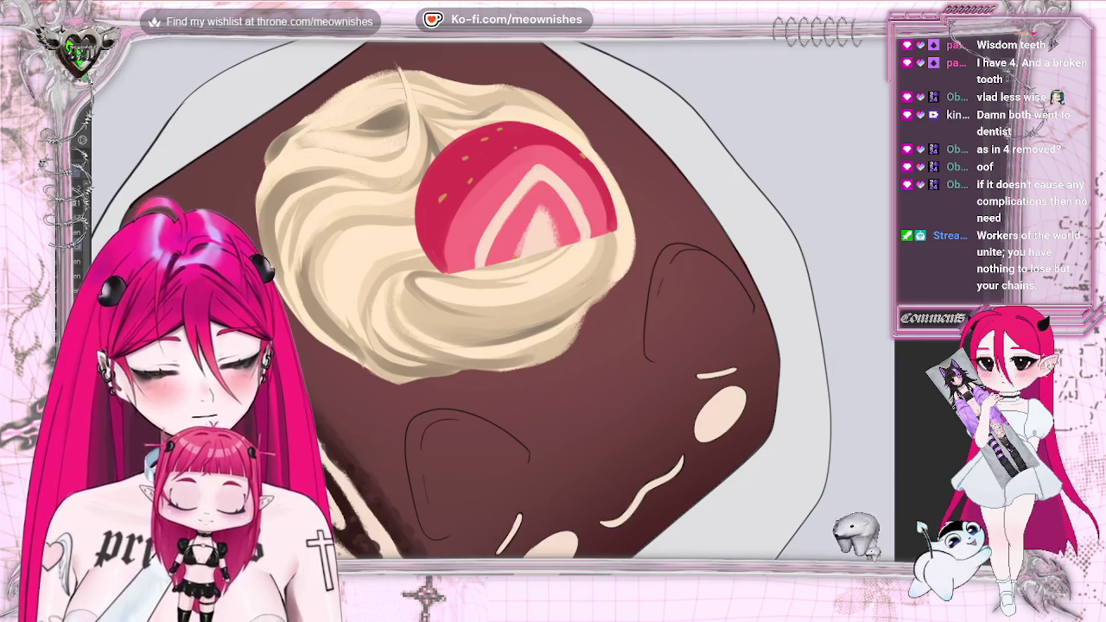
# - Zoom in and out around the cake while adding streaky texture to the strawberry's core
pyautogui.scroll(-2, 519, 302)
pyautogui.scroll(-1, 519, 302)
pyautogui.scroll(-1, 518, 302)
pyautogui.scroll(2, 518, 302)
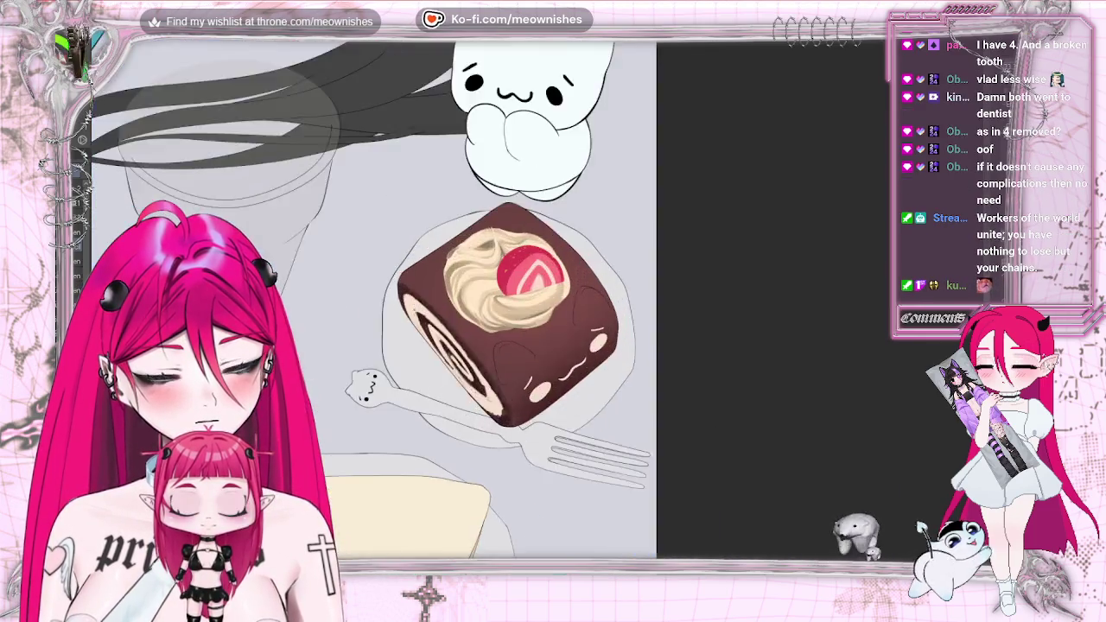
pyautogui.scroll(2, 540, 302)
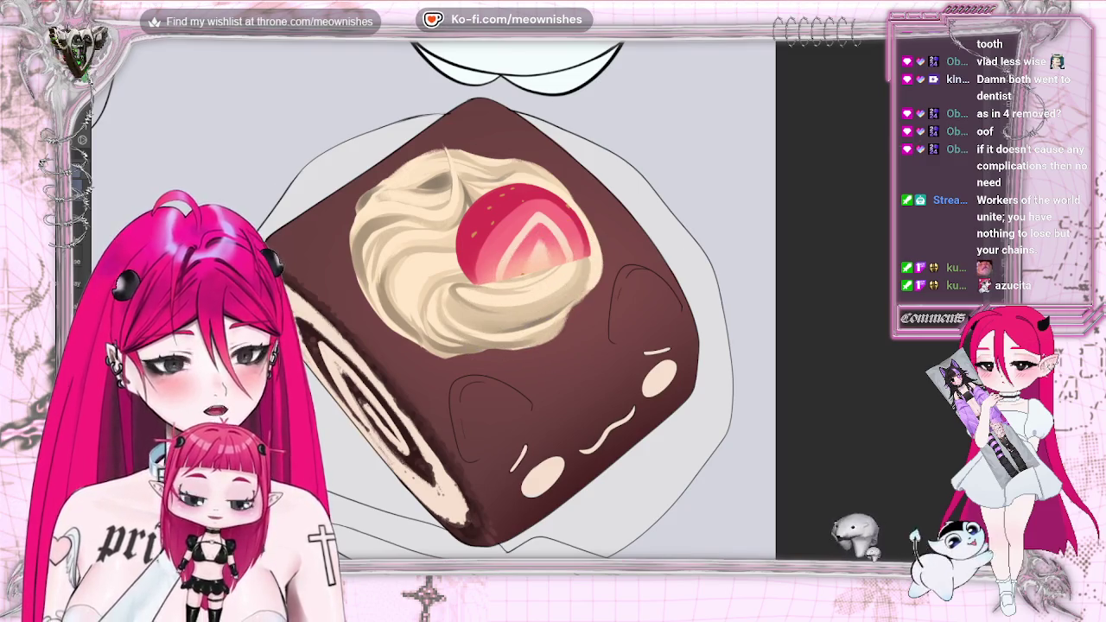
pyautogui.scroll(-3, 483, 328)
pyautogui.scroll(3, 484, 328)
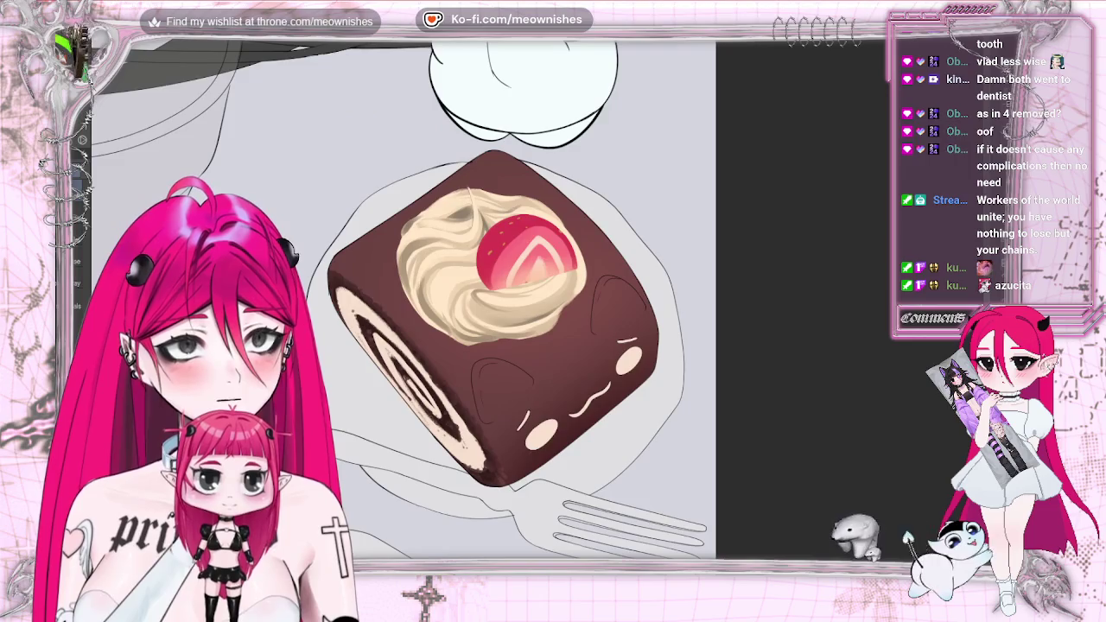
pyautogui.scroll(2, 488, 319)
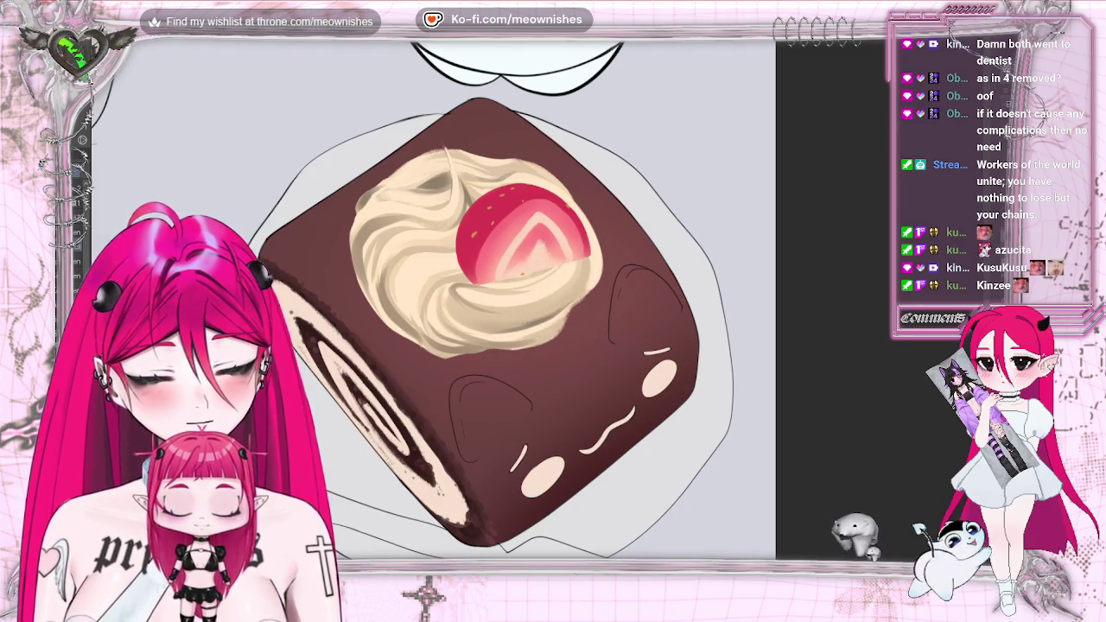
pyautogui.scroll(-3, 484, 302)
pyautogui.scroll(2, 484, 311)
pyautogui.scroll(3, 484, 311)
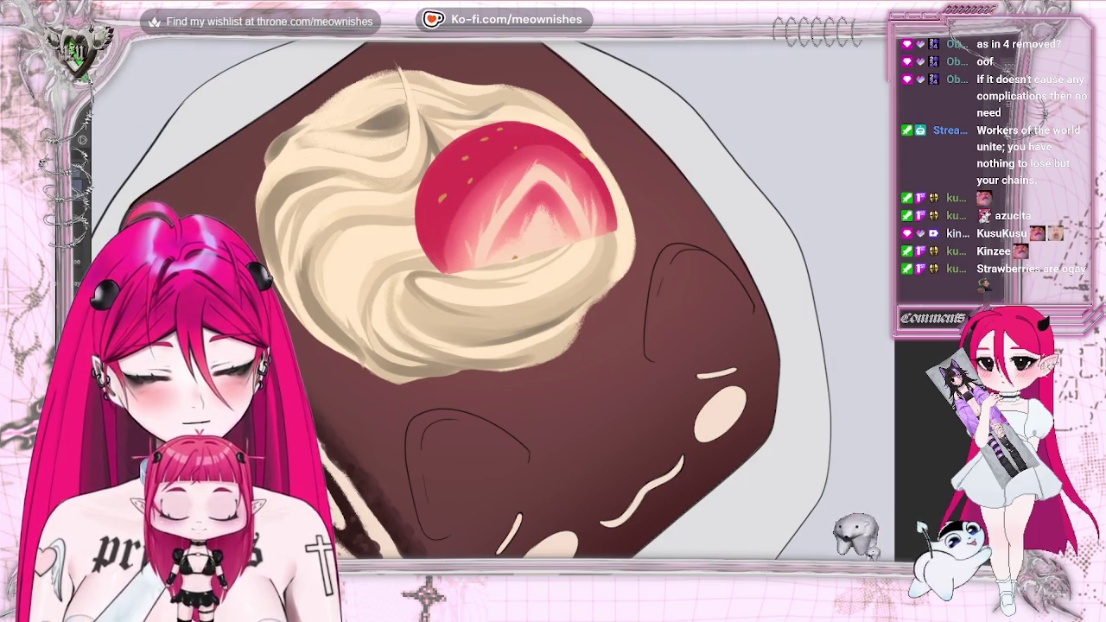
pyautogui.scroll(-2, 534, 311)
pyautogui.scroll(-1, 533, 312)
pyautogui.scroll(-1, 533, 312)
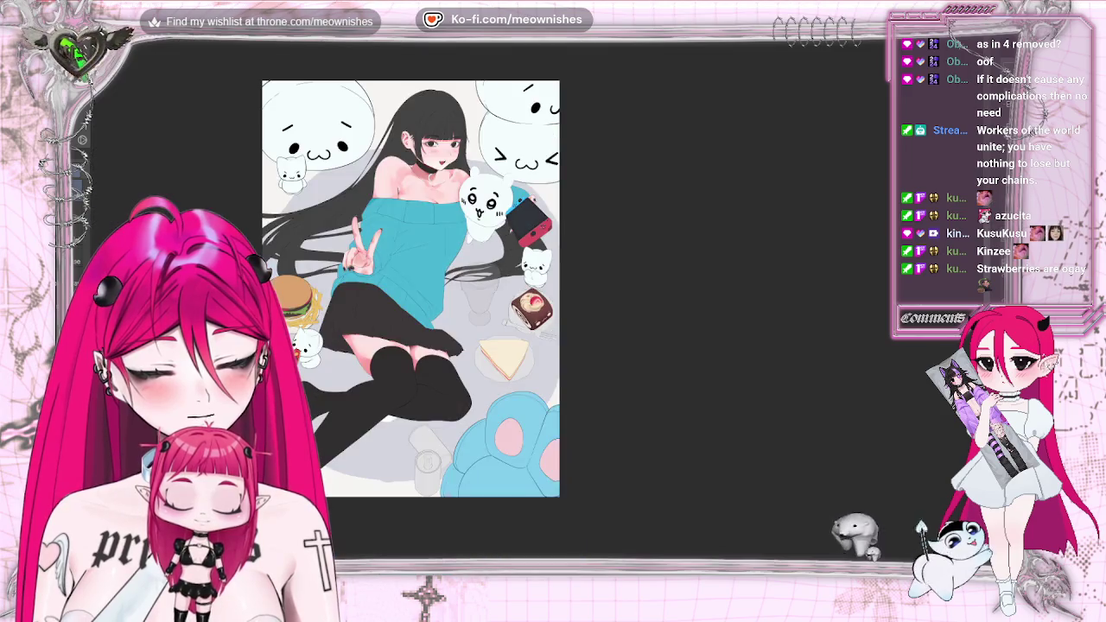
pyautogui.scroll(2, 532, 311)
pyautogui.scroll(2, 531, 311)
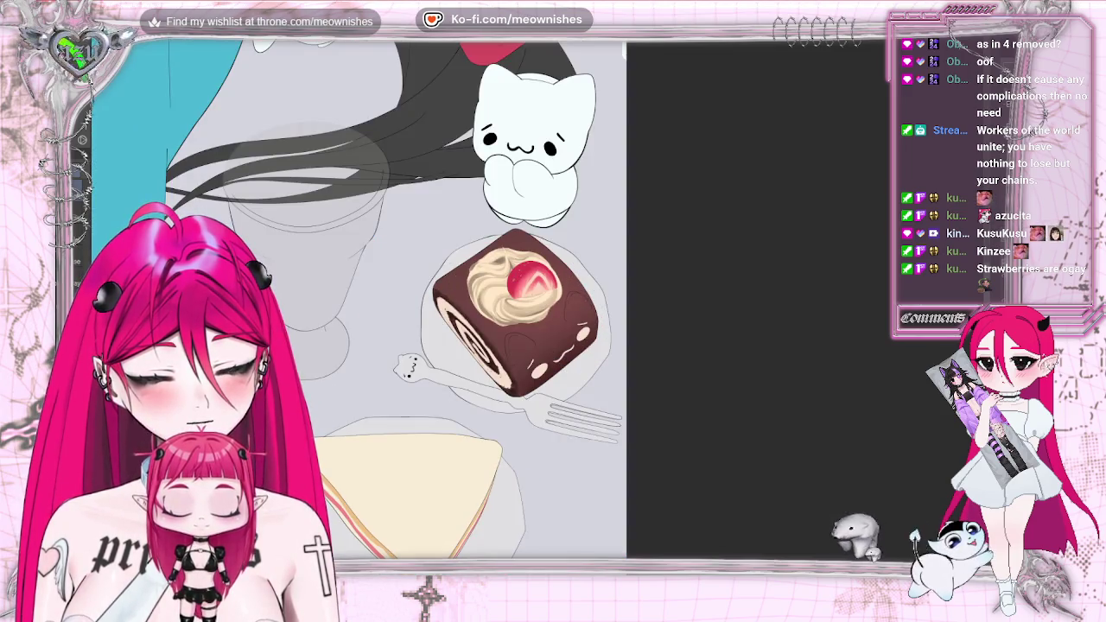
pyautogui.press('h')
pyautogui.press('h')
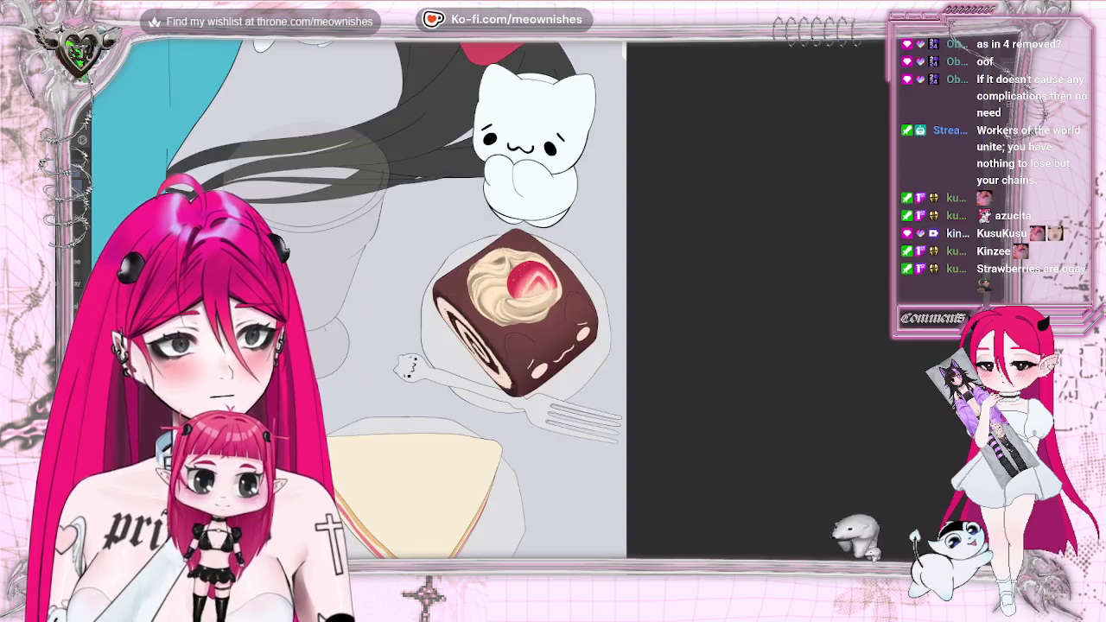
pyautogui.scroll(2, 531, 311)
pyautogui.scroll(1, 531, 311)
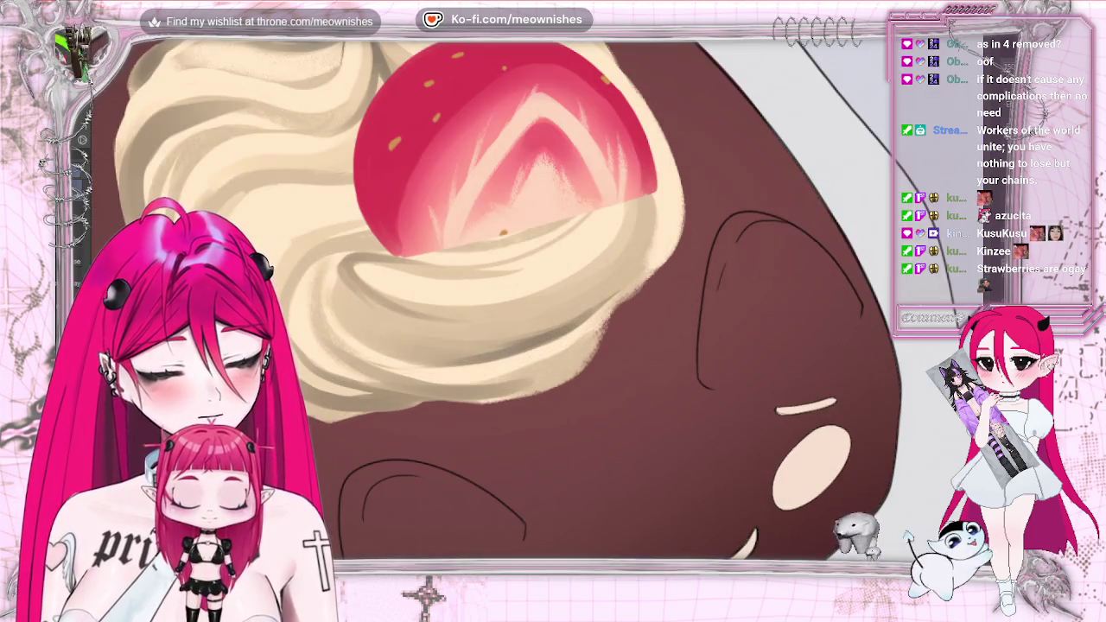
pyautogui.scroll(-1, 531, 311)
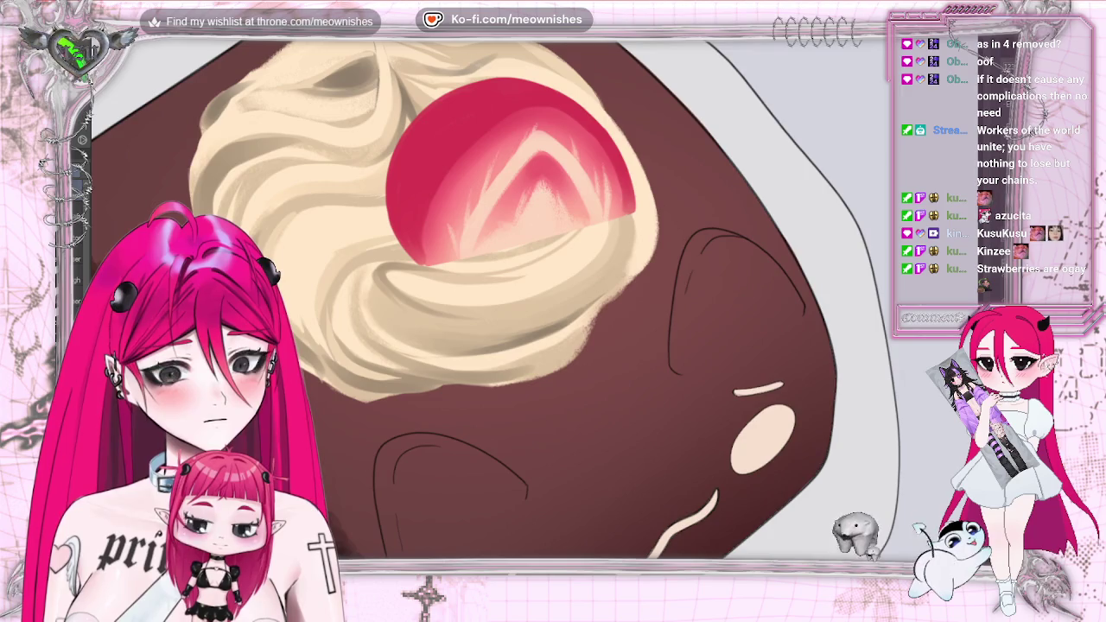
# - Brighten the strawberry's cut face, comparing the result with undo and redo
pyautogui.moveTo(509, 198); pyautogui.dragTo(562, 164)
pyautogui.hotkey('ctrl', 'z')
pyautogui.hotkey('ctrl', 'y')
pyautogui.scroll(-2, 527, 311)
pyautogui.scroll(-3, 527, 311)
pyautogui.scroll(-2, 527, 310)
pyautogui.scroll(4, 527, 311)
pyautogui.scroll(2, 527, 310)
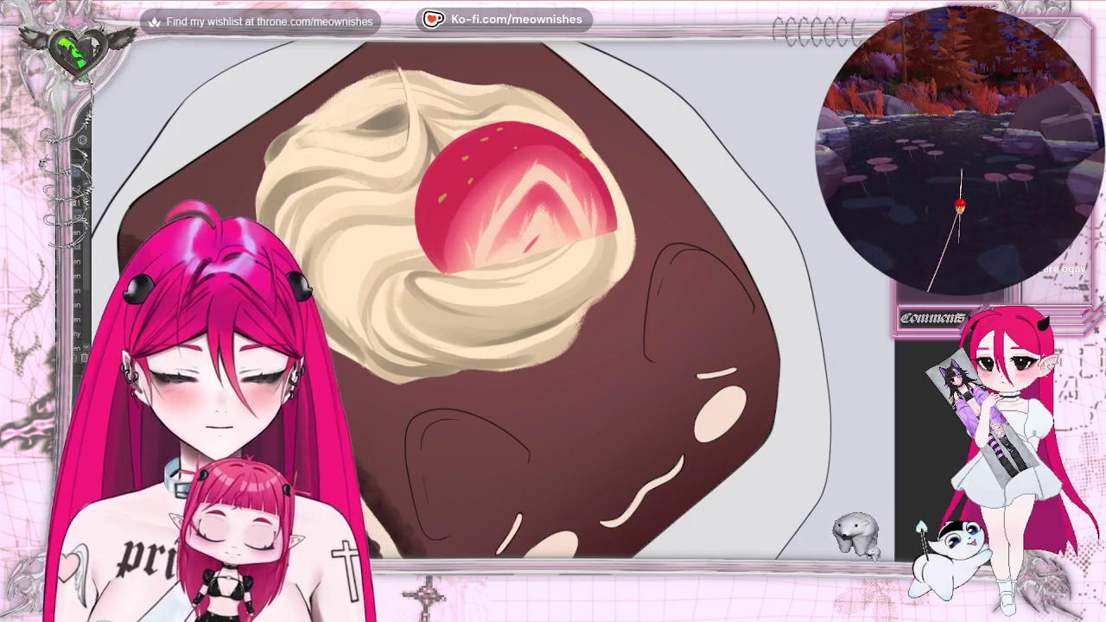
# - Paint a darker red patch at the strawberry's bottom and fit the illustration in the window
pyautogui.moveTo(542, 233); pyautogui.dragTo(535, 246)
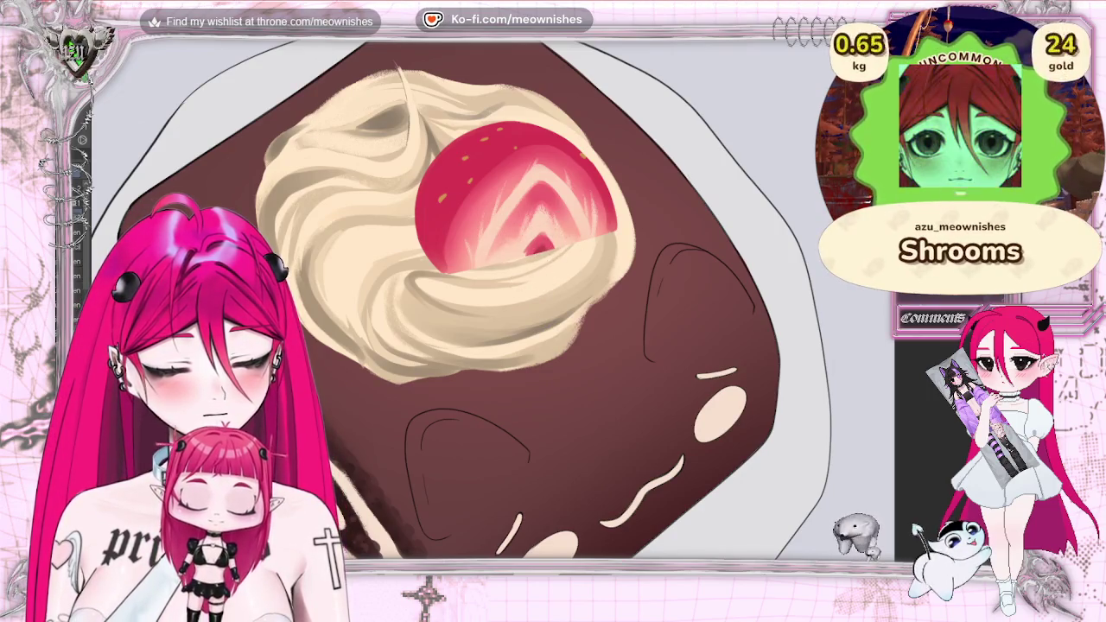
pyautogui.scroll(-5, 529, 276)
pyautogui.scroll(-3, 530, 276)
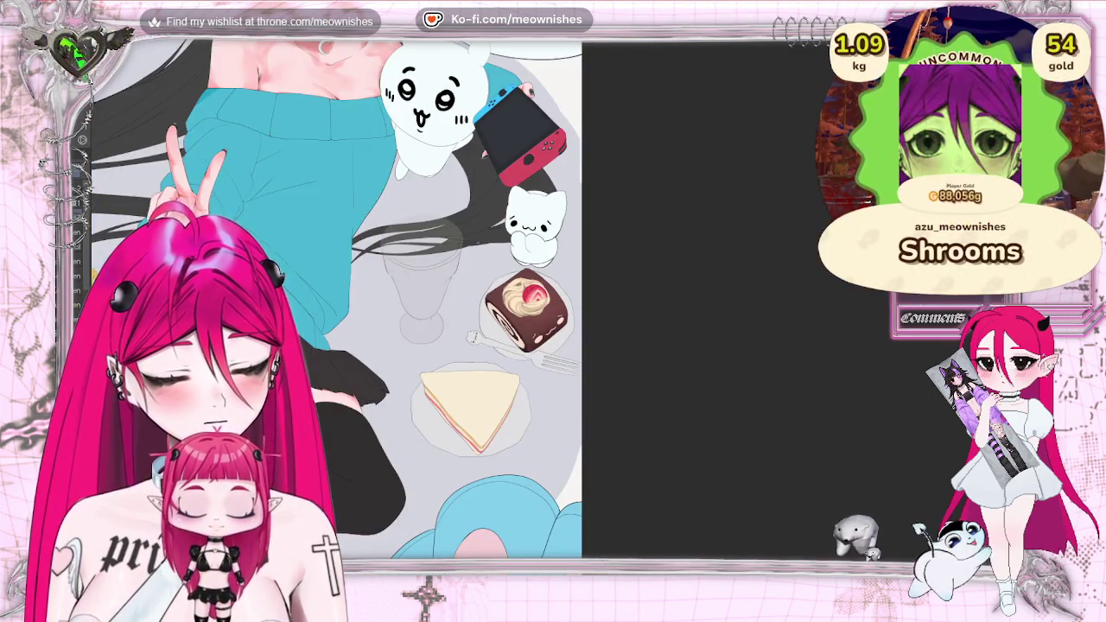
pyautogui.hotkey('ctrl', '0')
pyautogui.scroll(3, 535, 311)
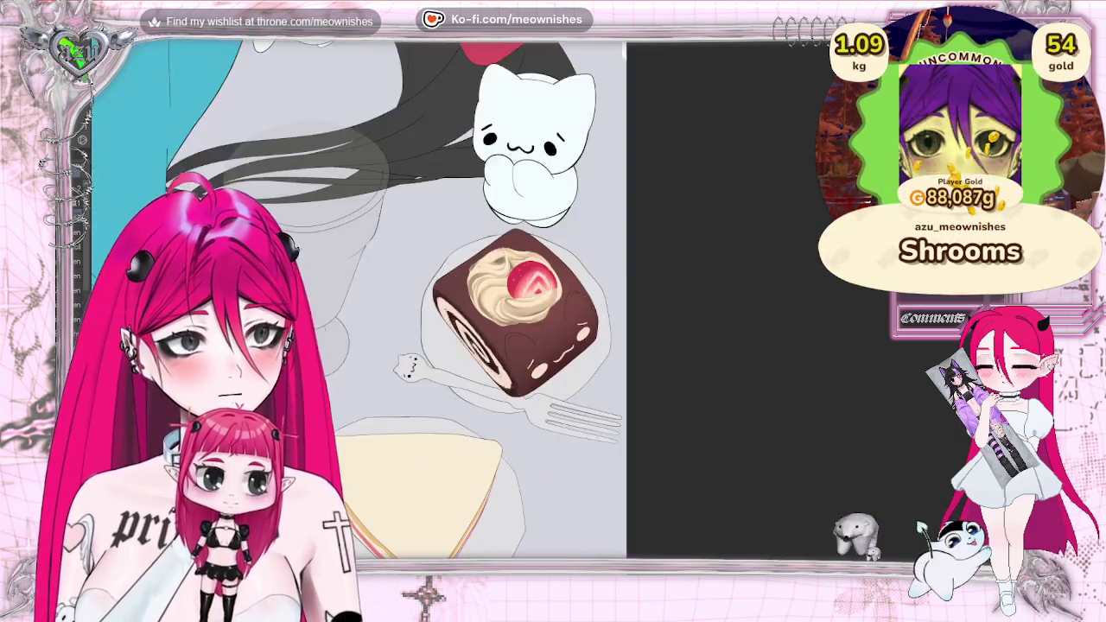
pyautogui.scroll(2, 534, 312)
pyautogui.scroll(1, 534, 311)
pyautogui.scroll(1, 535, 312)
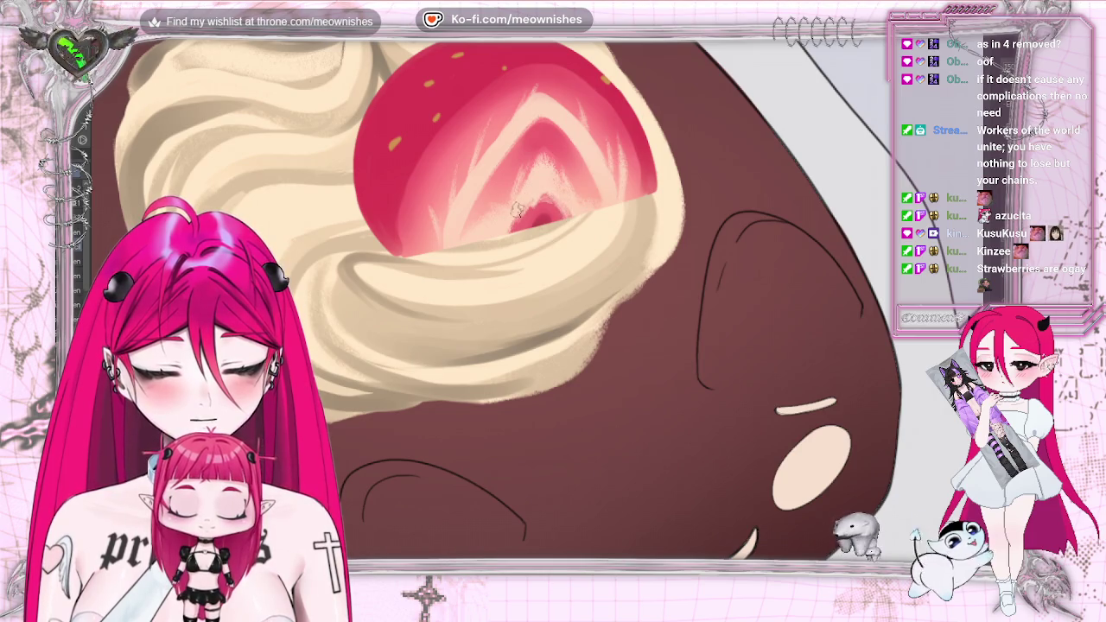
# - Dab pale pink speckles and small seed dots along the strawberry's top edge
pyautogui.scroll(-5, 501, 311)
pyautogui.scroll(4, 501, 311)
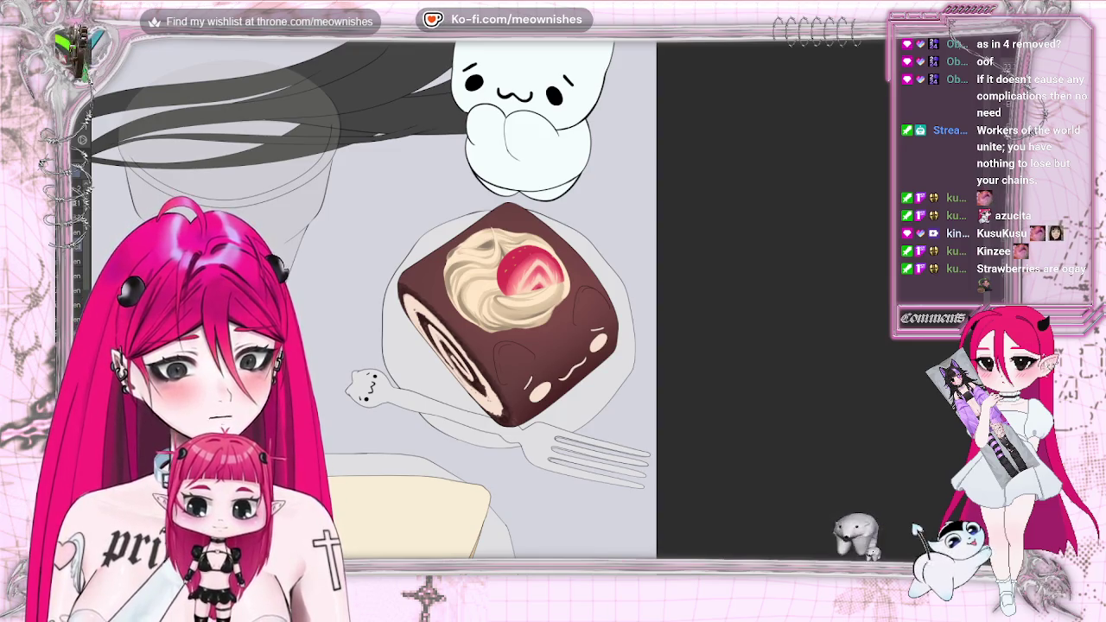
pyautogui.scroll(2, 535, 313)
pyautogui.scroll(2, 535, 312)
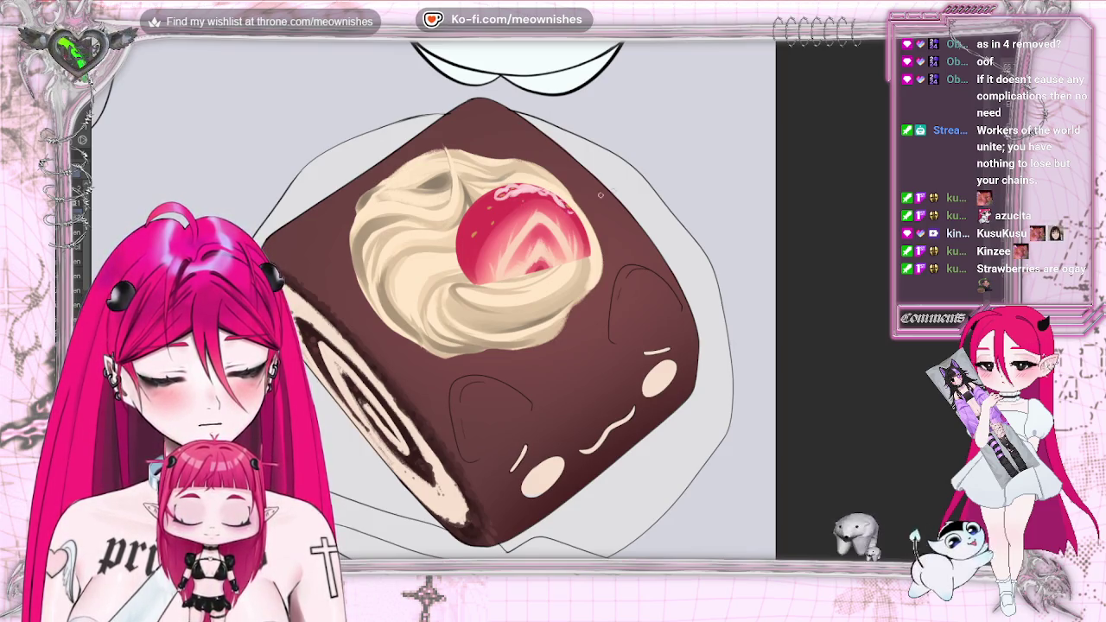
pyautogui.scroll(-3, 432, 298)
pyautogui.scroll(-2, 518, 311)
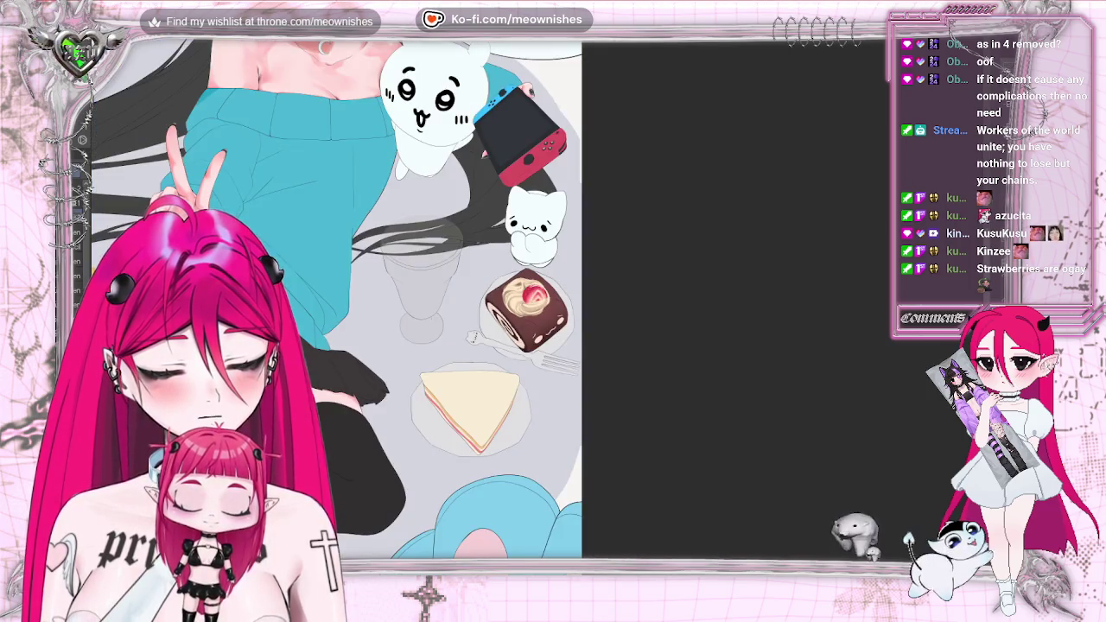
pyautogui.scroll(4, 518, 311)
pyautogui.scroll(3, 518, 311)
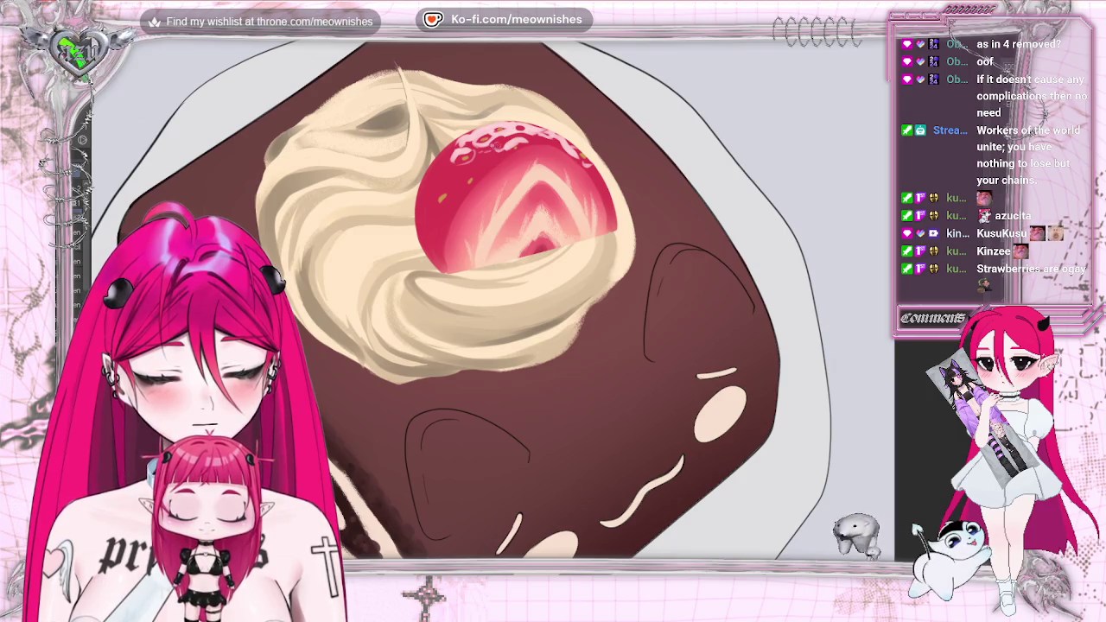
pyautogui.press('h')
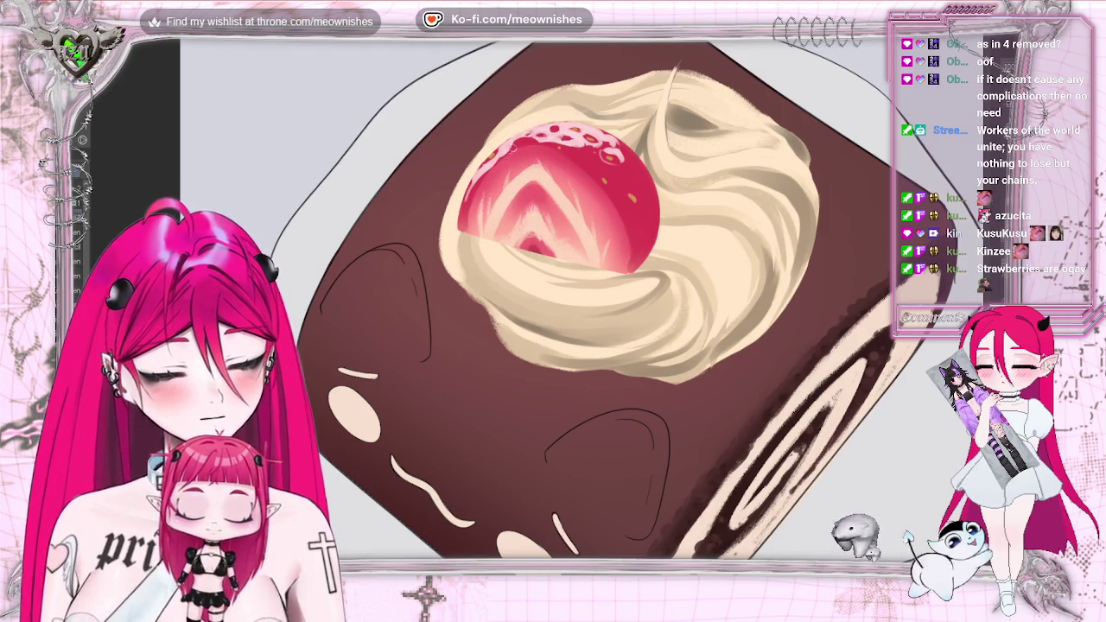
# - Zoom out and back in to review the swiss roll slice and strawberry
pyautogui.scroll(-3, 518, 259)
pyautogui.scroll(-3, 518, 259)
pyautogui.scroll(-2, 519, 259)
pyautogui.scroll(3, 527, 306)
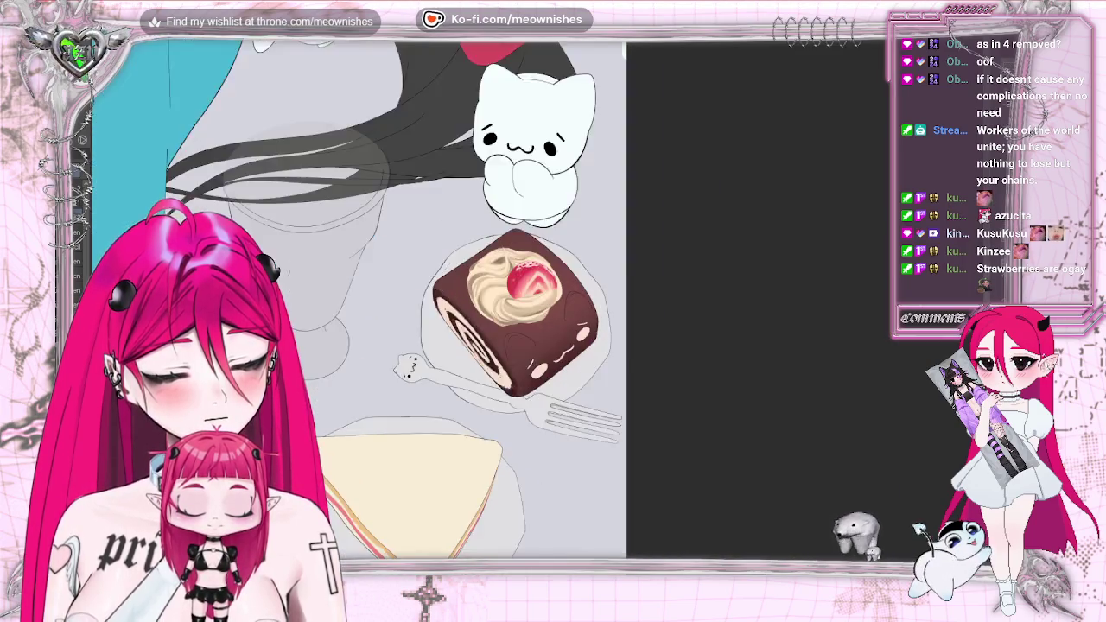
pyautogui.scroll(4, 527, 307)
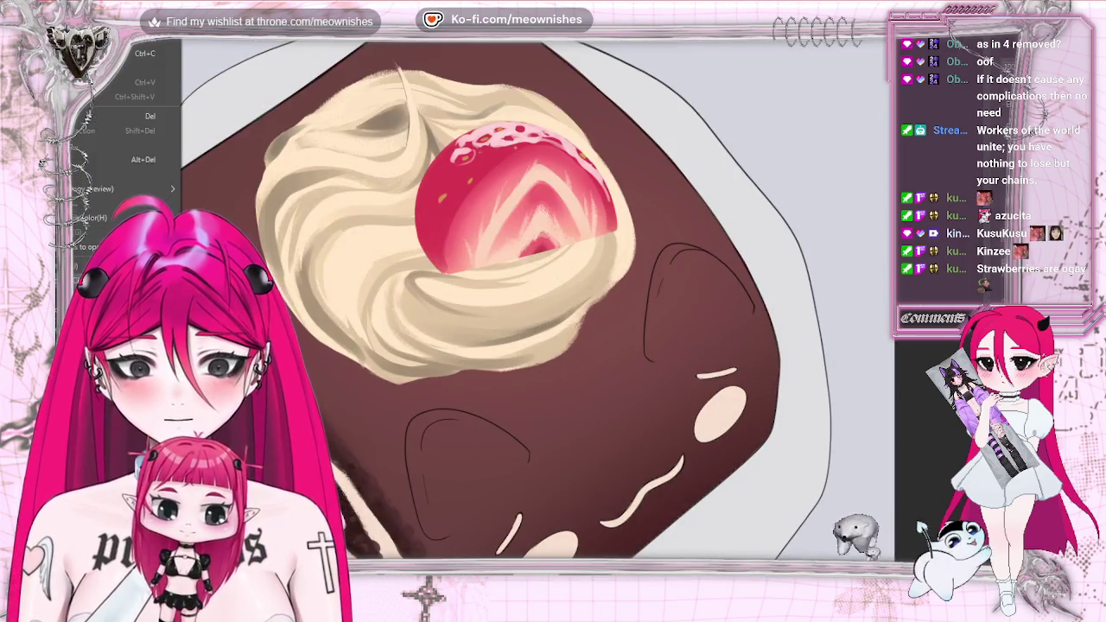
# - Raise the strawberry texture's luminosity, then paint dark red seeds on its left rim
pyautogui.click(328, 298)
pyautogui.click(689, 498)
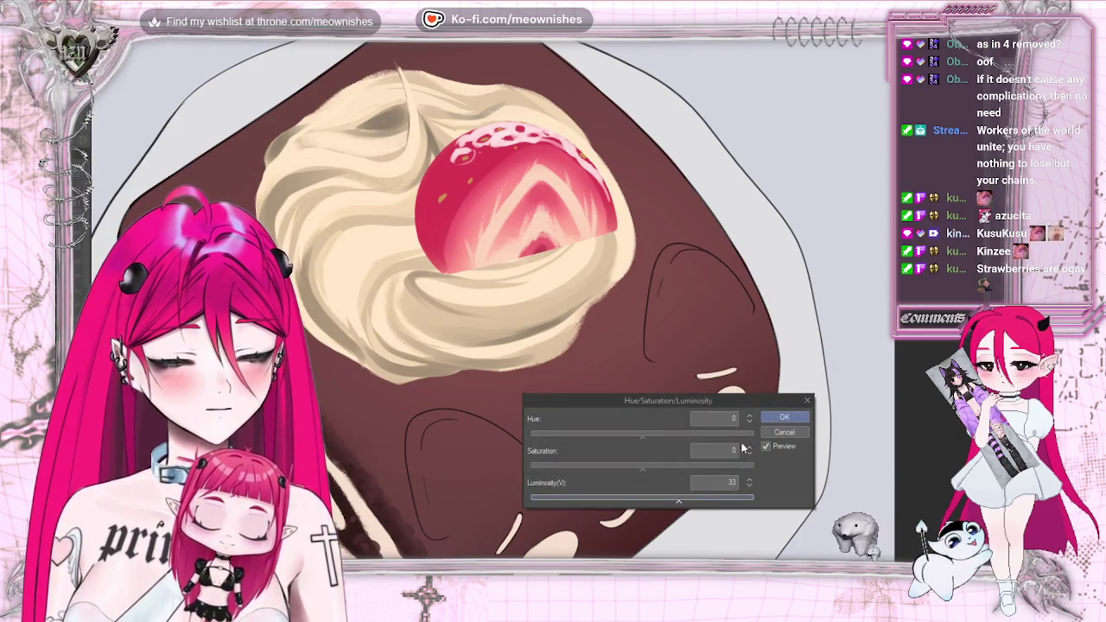
pyautogui.click(784, 417)
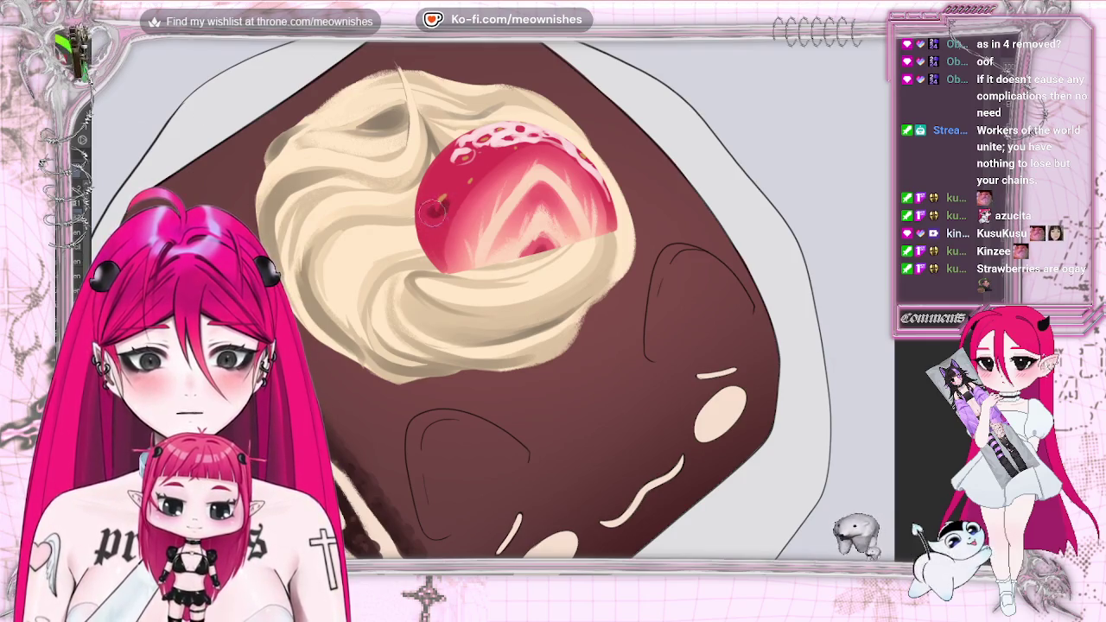
pyautogui.moveTo(437, 183); pyautogui.dragTo(439, 201)
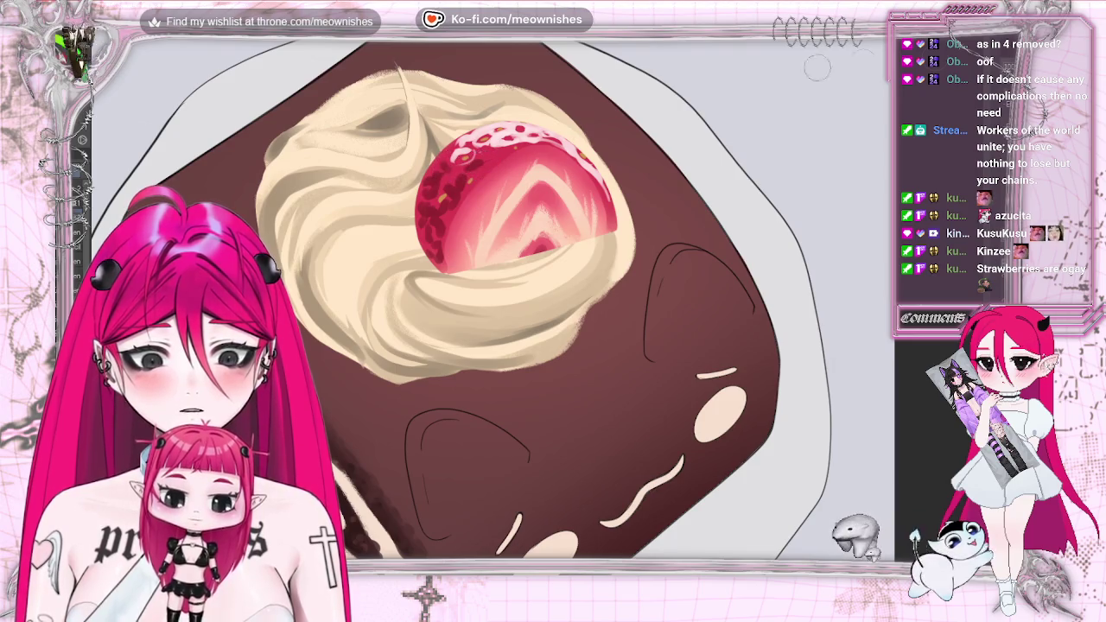
# - Zoom in and out around the strawberry on the swiss roll
pyautogui.scroll(-5, 781, 73)
pyautogui.scroll(-5, 780, 73)
pyautogui.scroll(-2, 535, 307)
pyautogui.scroll(3, 519, 294)
pyautogui.scroll(3, 510, 242)
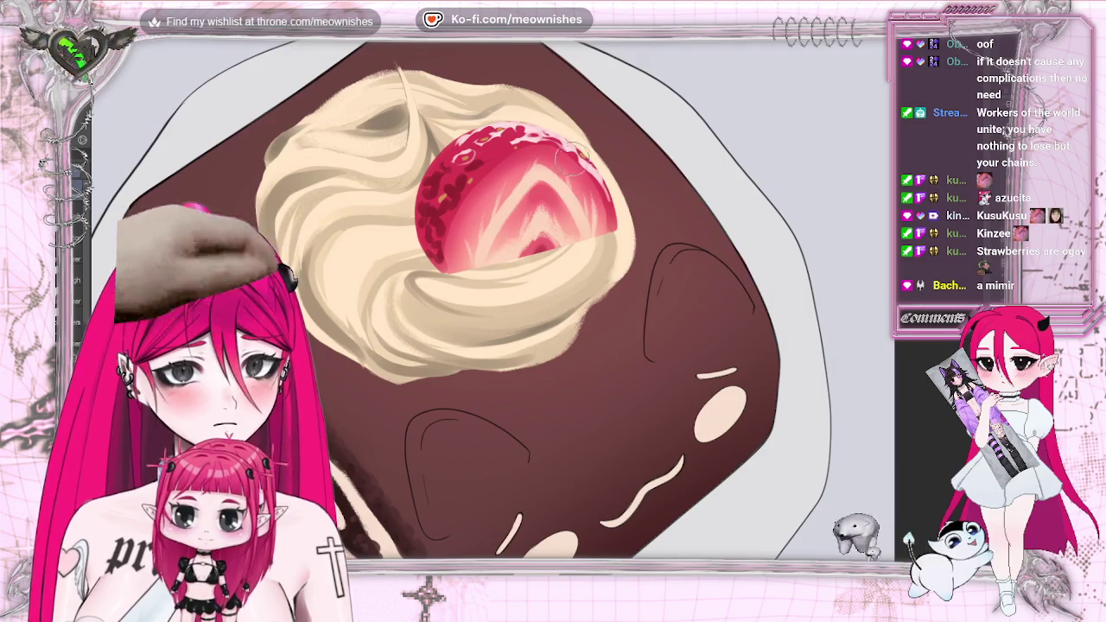
pyautogui.scroll(-3, 492, 298)
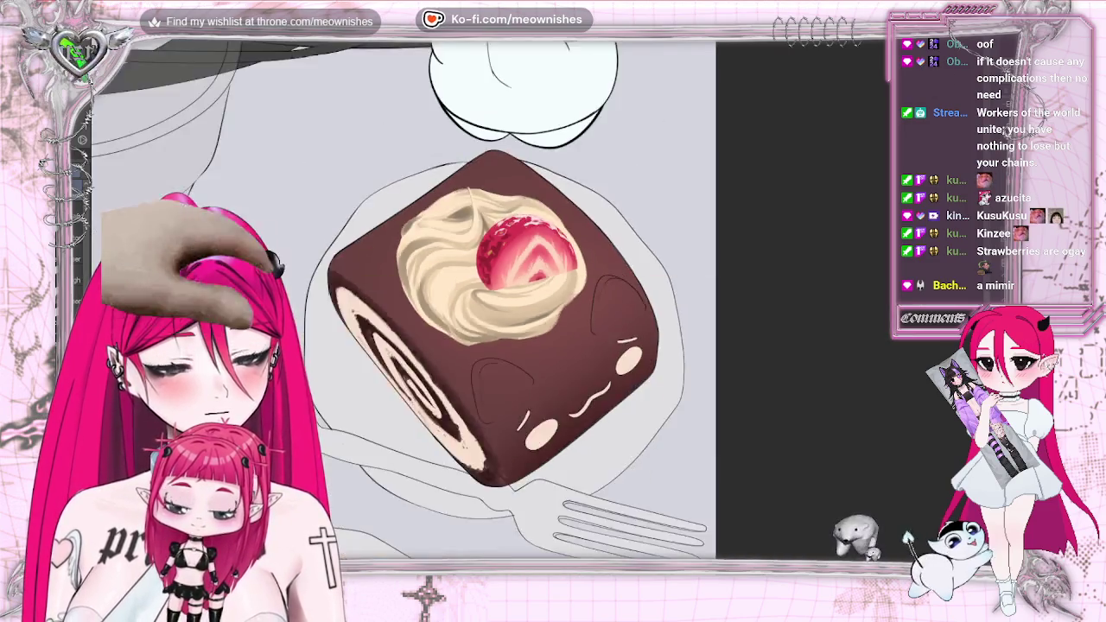
# - Zoom out over the illustration and return the view to its normal, unflipped orientation
pyautogui.scroll(-2, 493, 298)
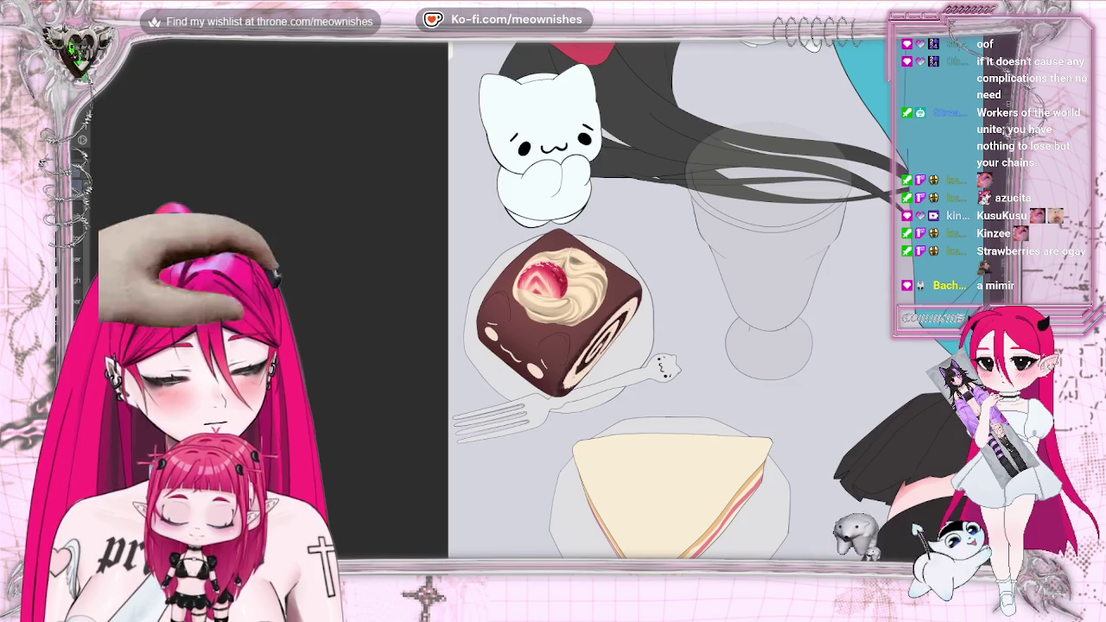
pyautogui.scroll(-2, 536, 302)
pyautogui.scroll(2, 691, 298)
pyautogui.press('h')
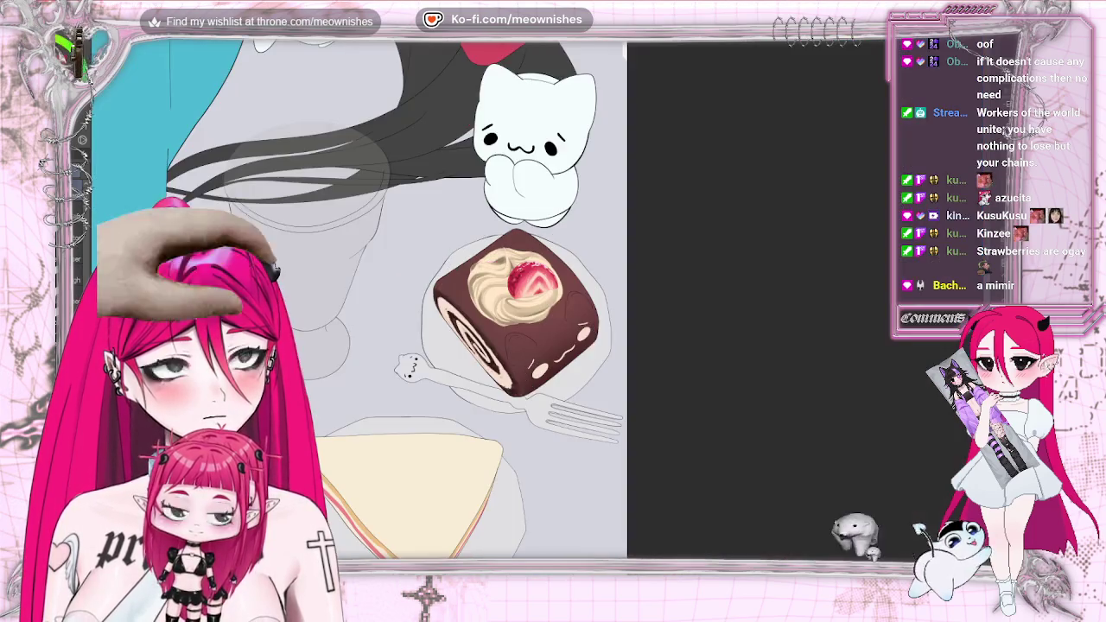
# - Zoom back in and out around the strawberry to review its seed texture
pyautogui.scroll(-2, 691, 298)
pyautogui.scroll(-2, 527, 306)
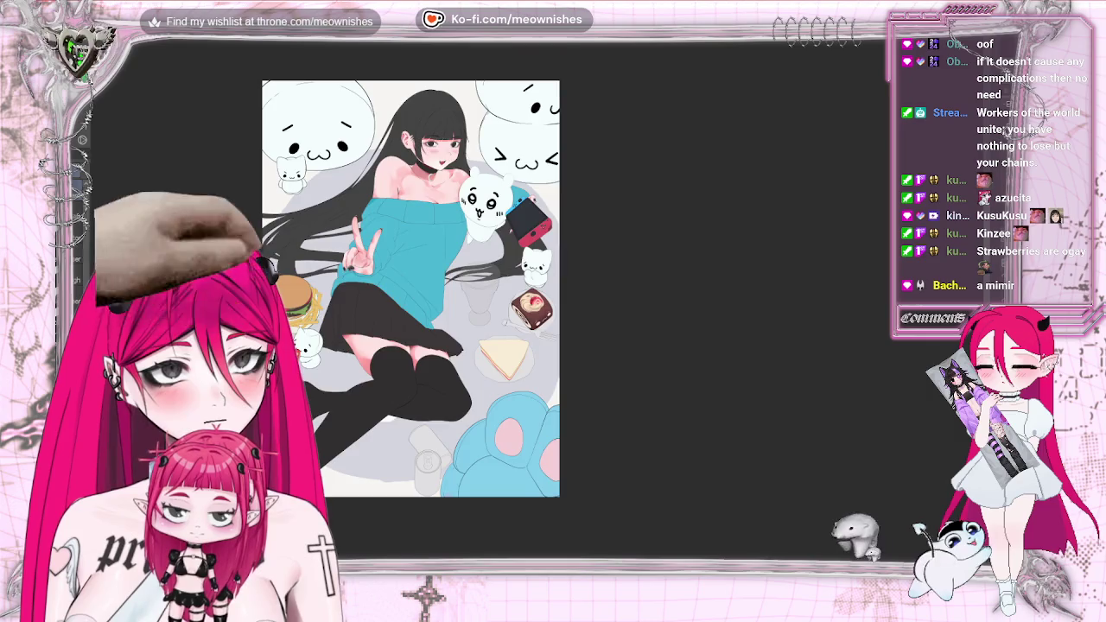
pyautogui.scroll(2, 527, 307)
pyautogui.scroll(4, 527, 307)
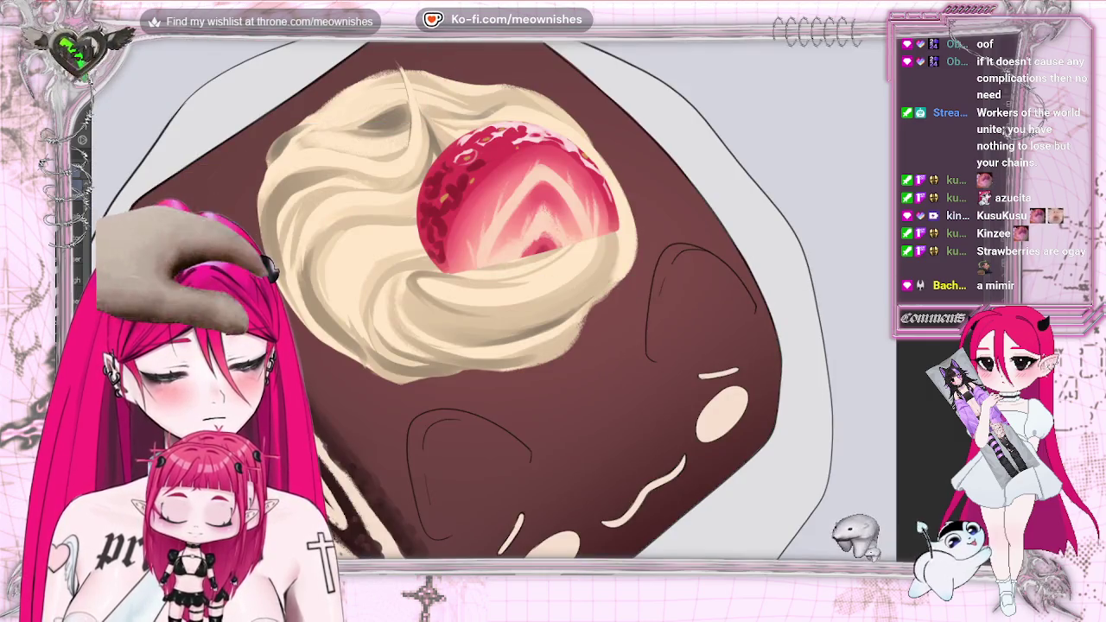
pyautogui.scroll(-3, 501, 298)
pyautogui.scroll(3, 501, 297)
pyautogui.scroll(1, 501, 298)
pyautogui.scroll(-2, 501, 298)
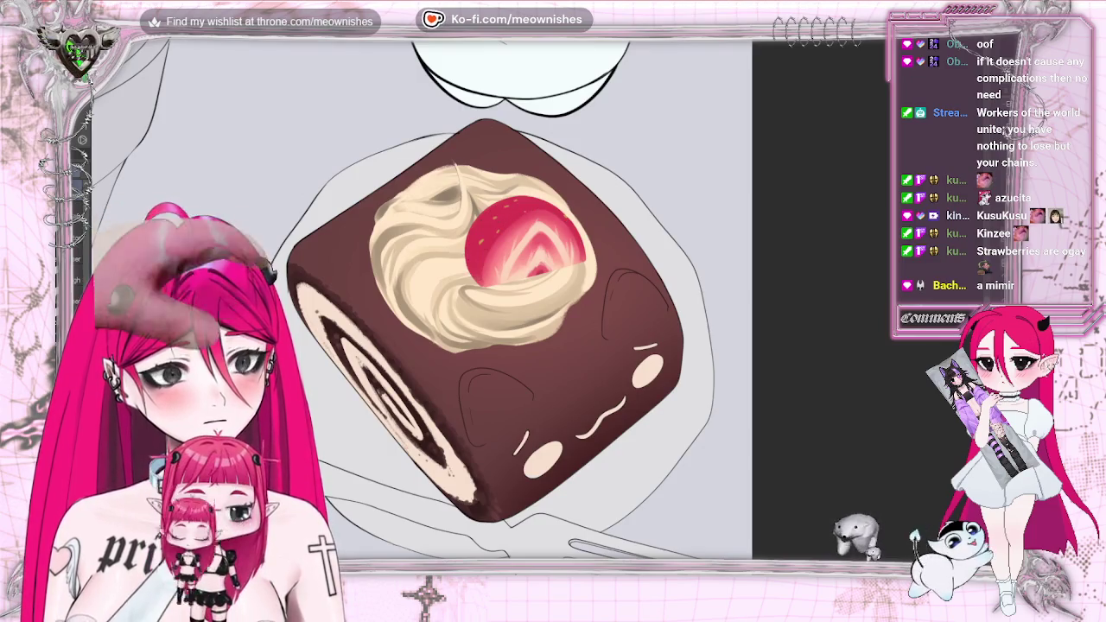
pyautogui.scroll(1, 535, 302)
pyautogui.scroll(1, 536, 302)
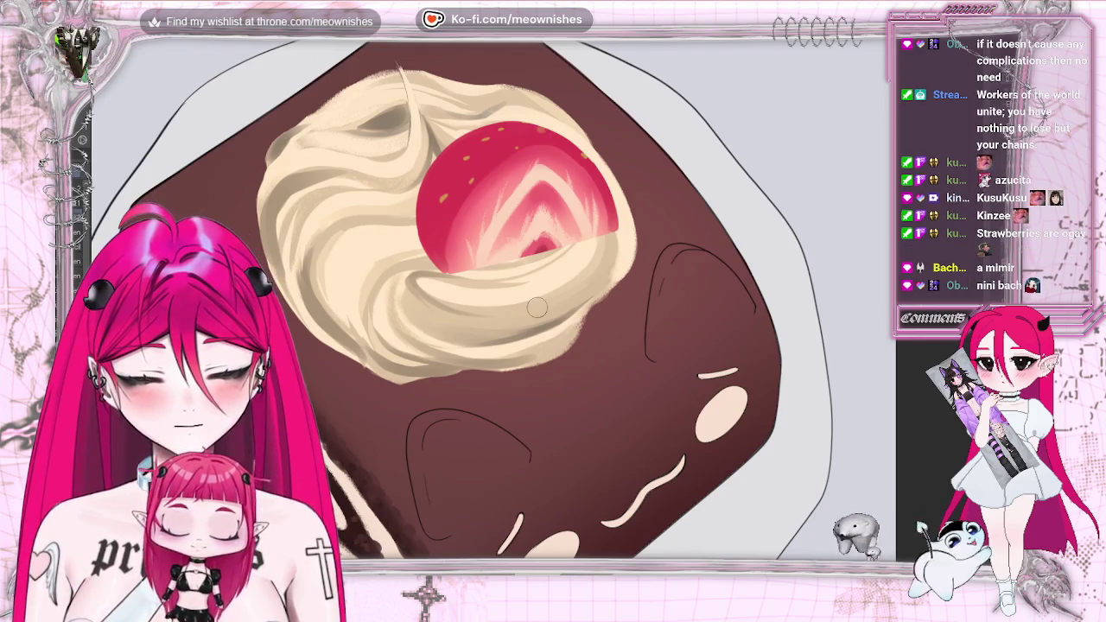
# - Redo then undo the strawberry speckles to compare, then show the chat-linked cat photo fullscreen
pyautogui.hotkey('ctrl', 'y')
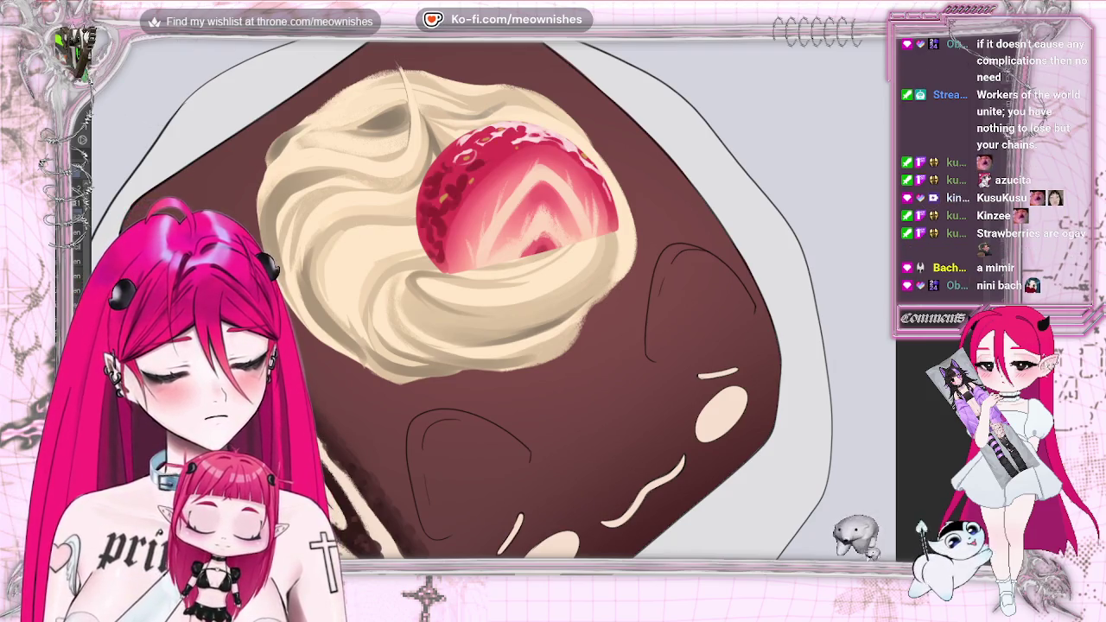
pyautogui.hotkey('ctrl', 'z')
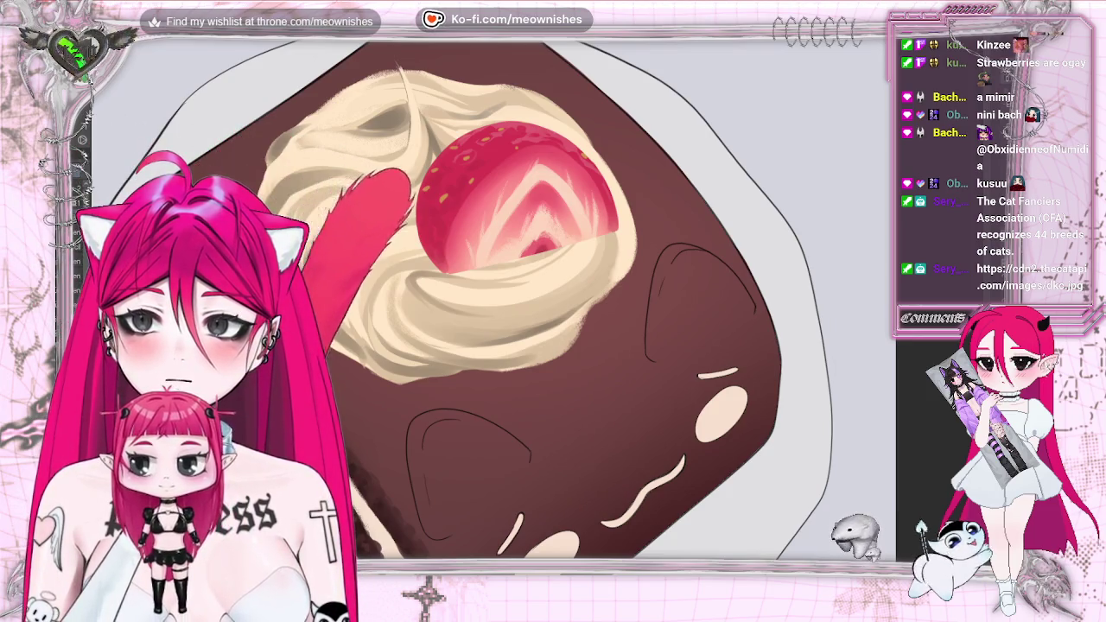
pyautogui.hotkey('alt', 'Tab')
pyautogui.press('F11')
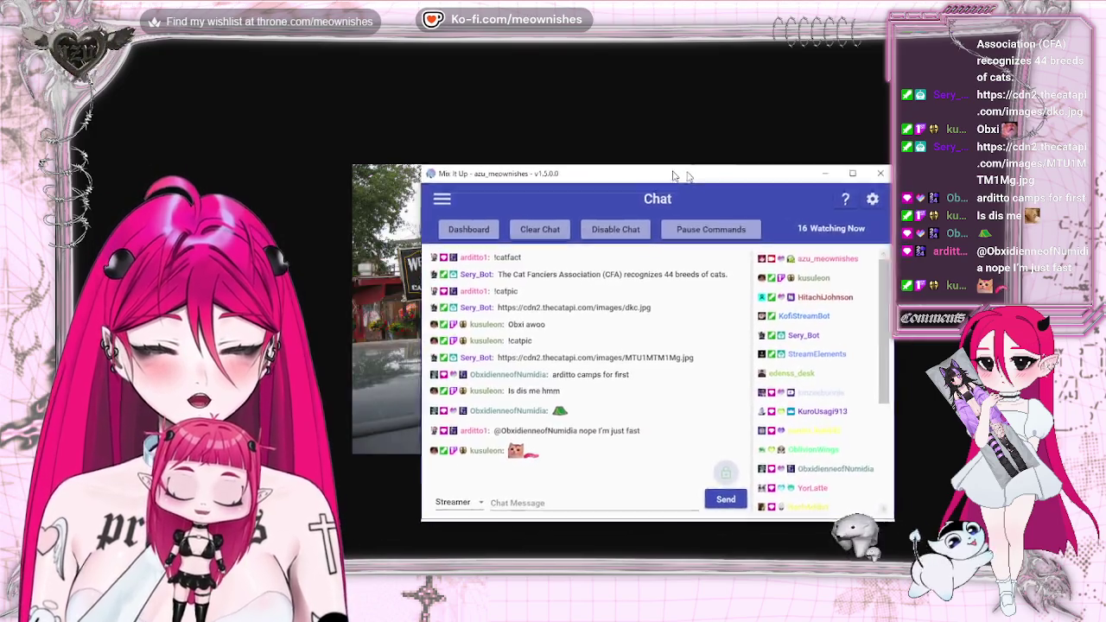
# - Move the Mix It Up chat into view, scroll the viewer list, close it, and return to the canvas
pyautogui.moveTo(687, 170); pyautogui.dragTo(564, 140)
pyautogui.scroll(-3, 668, 250)
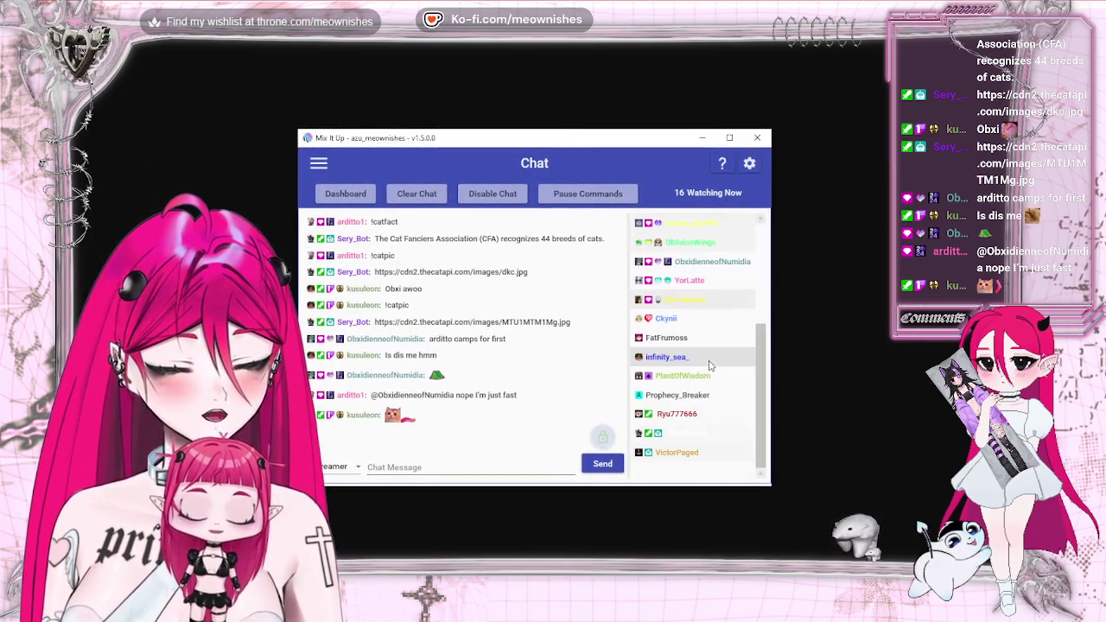
pyautogui.scroll(3, 668, 251)
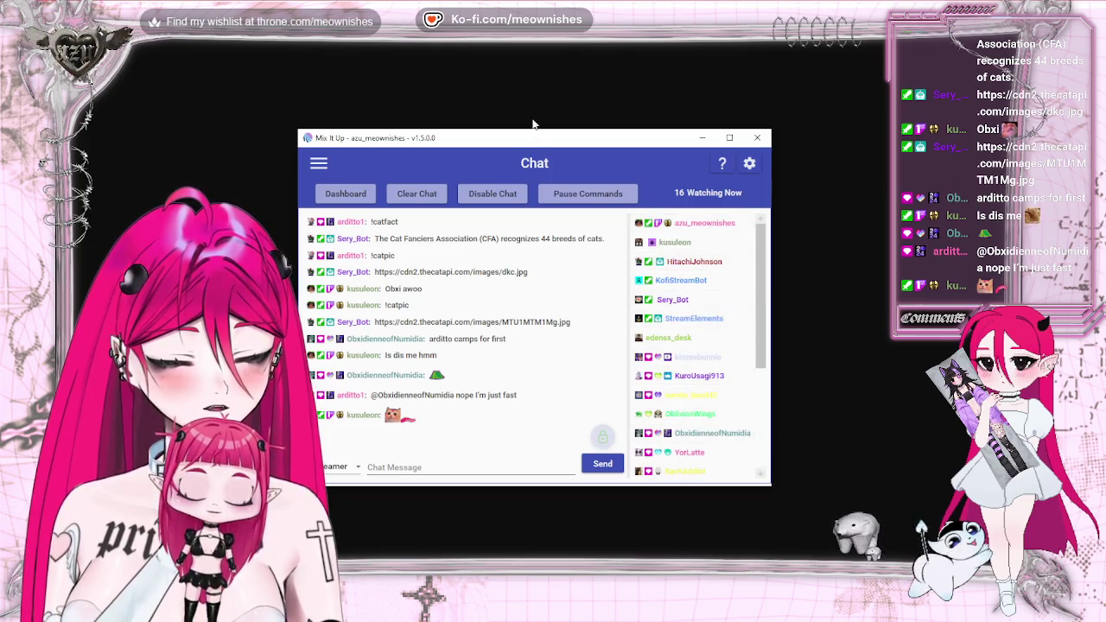
pyautogui.hotkey('alt', 'Tab')
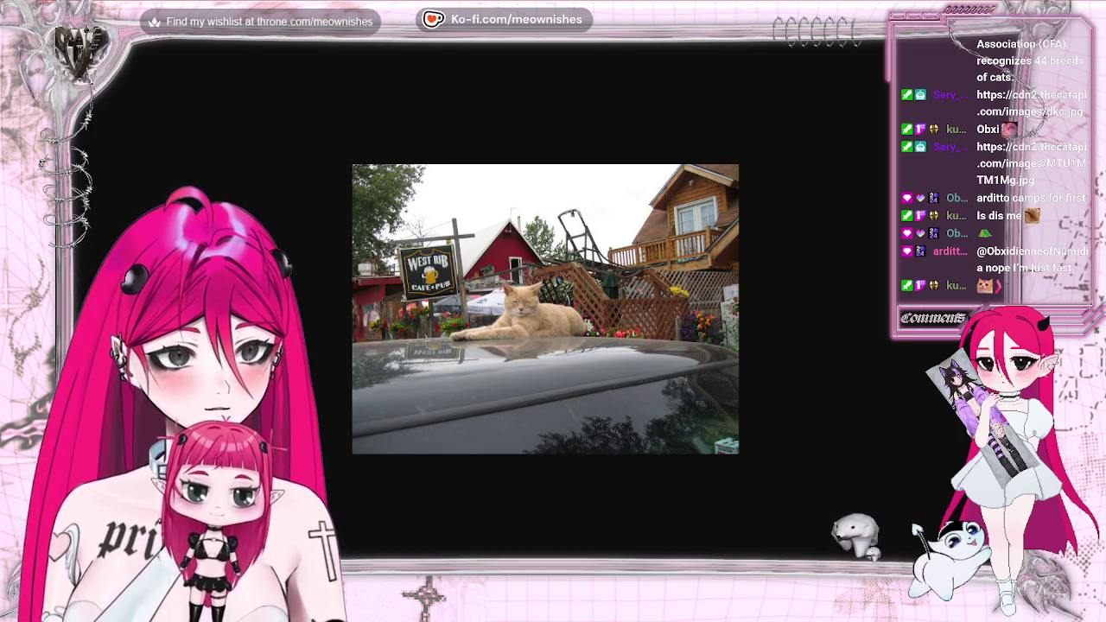
pyautogui.hotkey('alt', 'Tab')
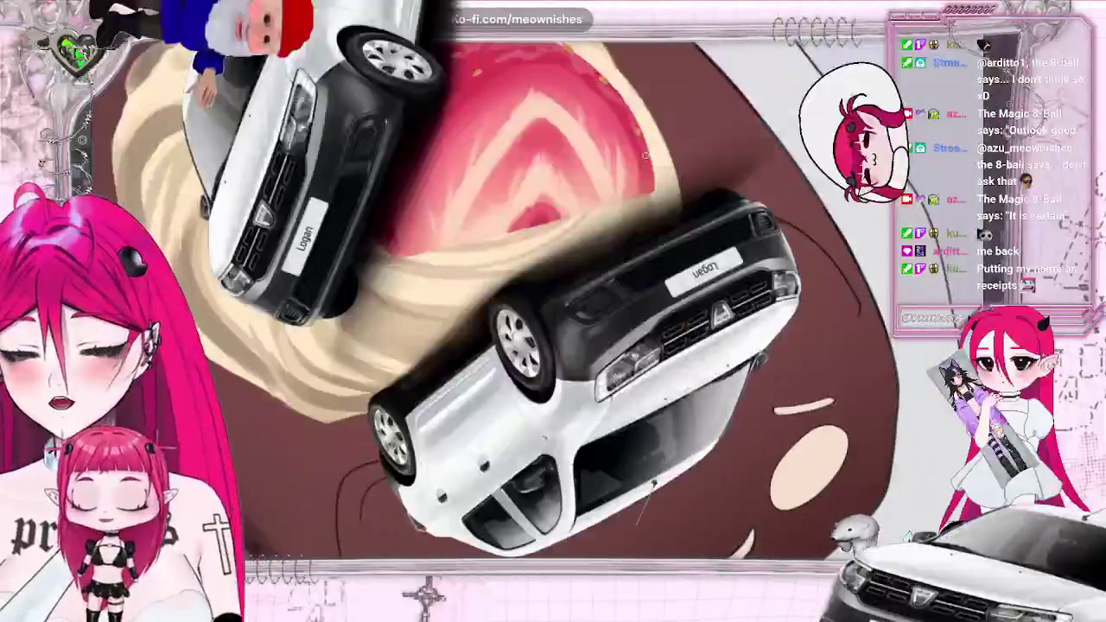
pyautogui.scroll(-1, 654, 186)
pyautogui.scroll(-2, 654, 186)
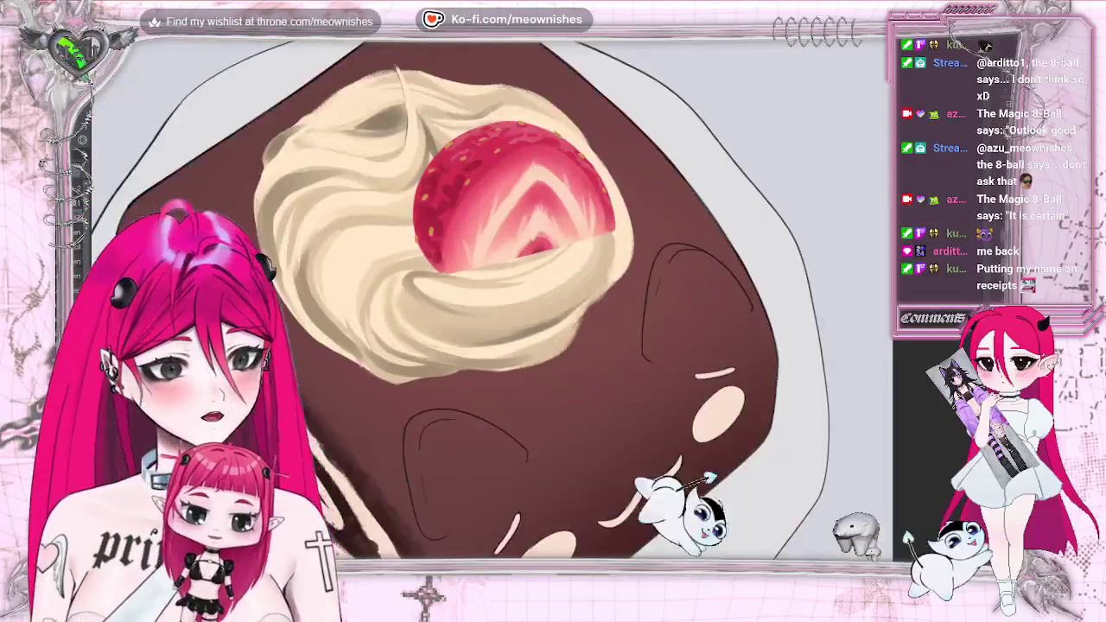
pyautogui.scroll(-3, 654, 187)
pyautogui.scroll(-1, 514, 315)
pyautogui.scroll(-2, 514, 315)
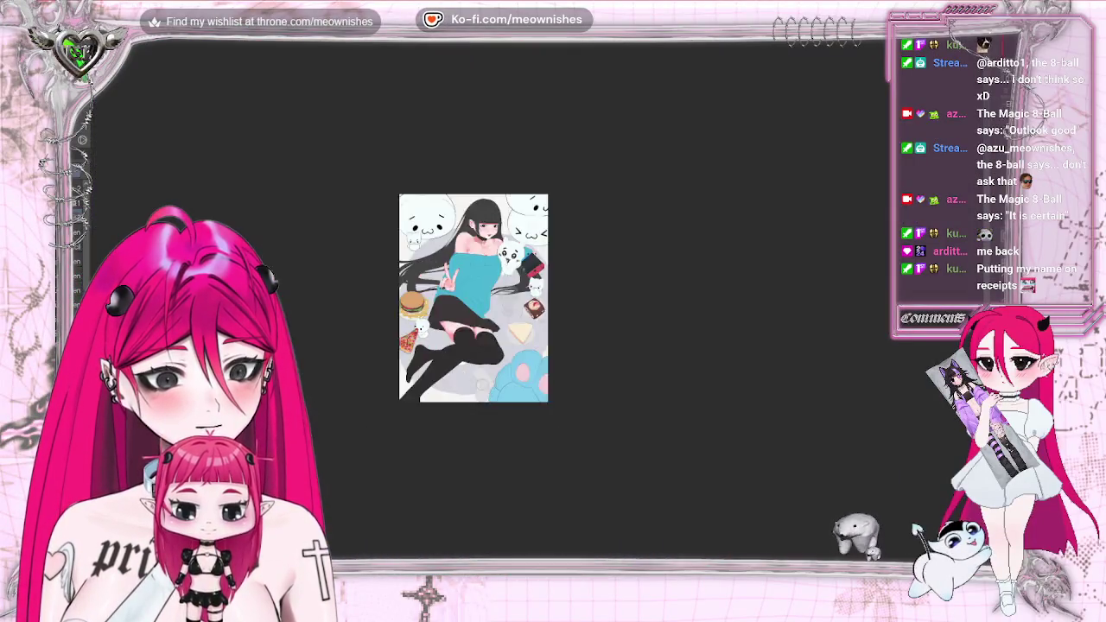
pyautogui.scroll(3, 514, 316)
pyautogui.scroll(2, 514, 315)
pyautogui.scroll(2, 535, 311)
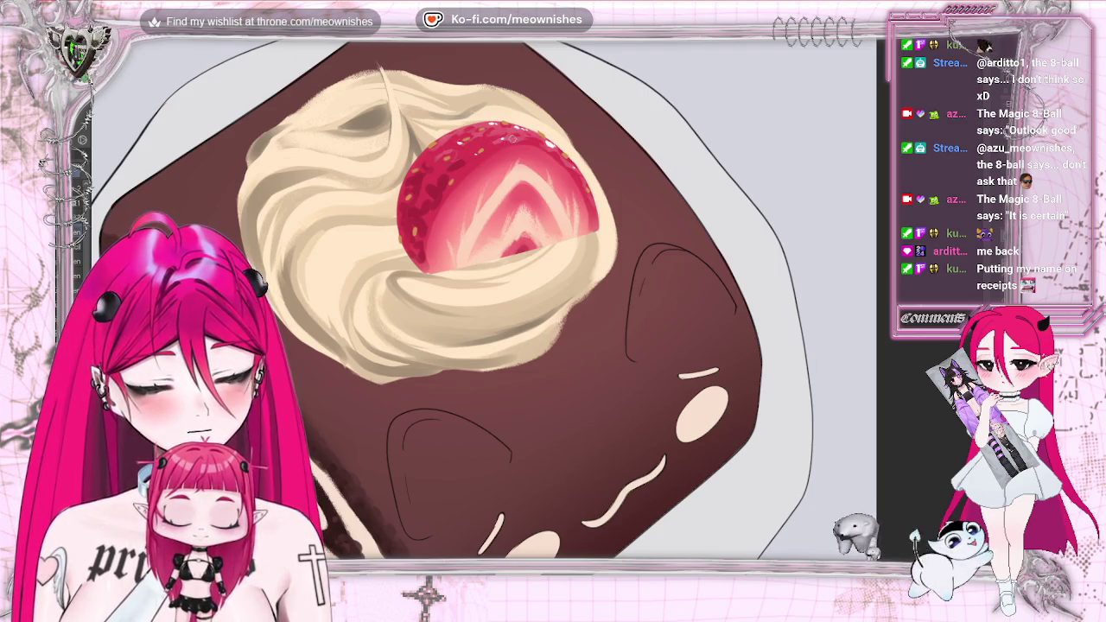
pyautogui.scroll(-5, 484, 298)
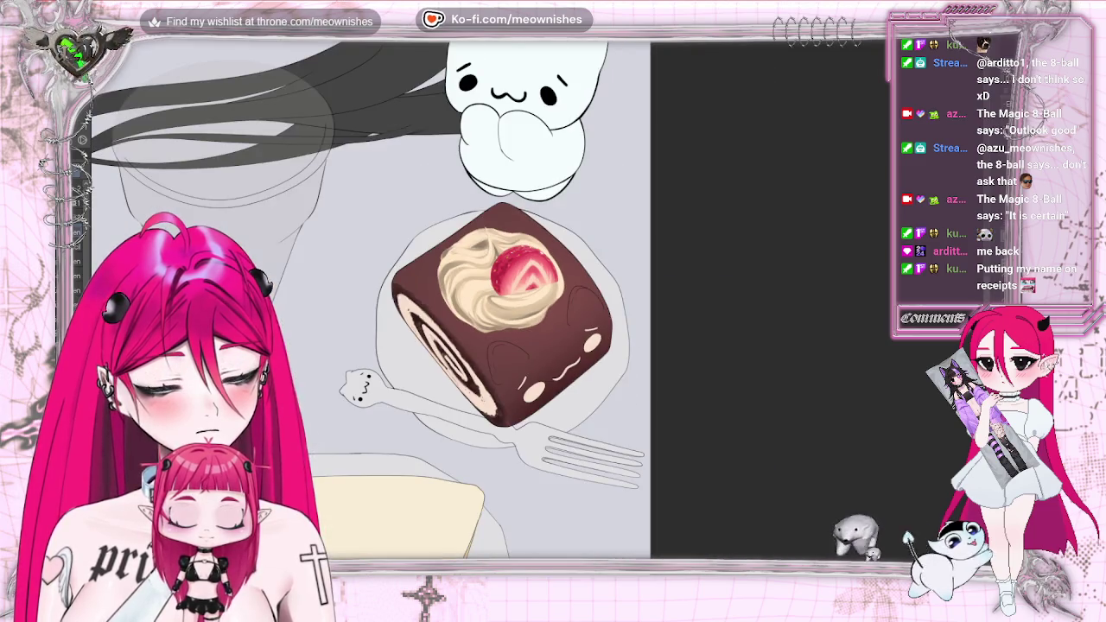
pyautogui.scroll(3, 501, 315)
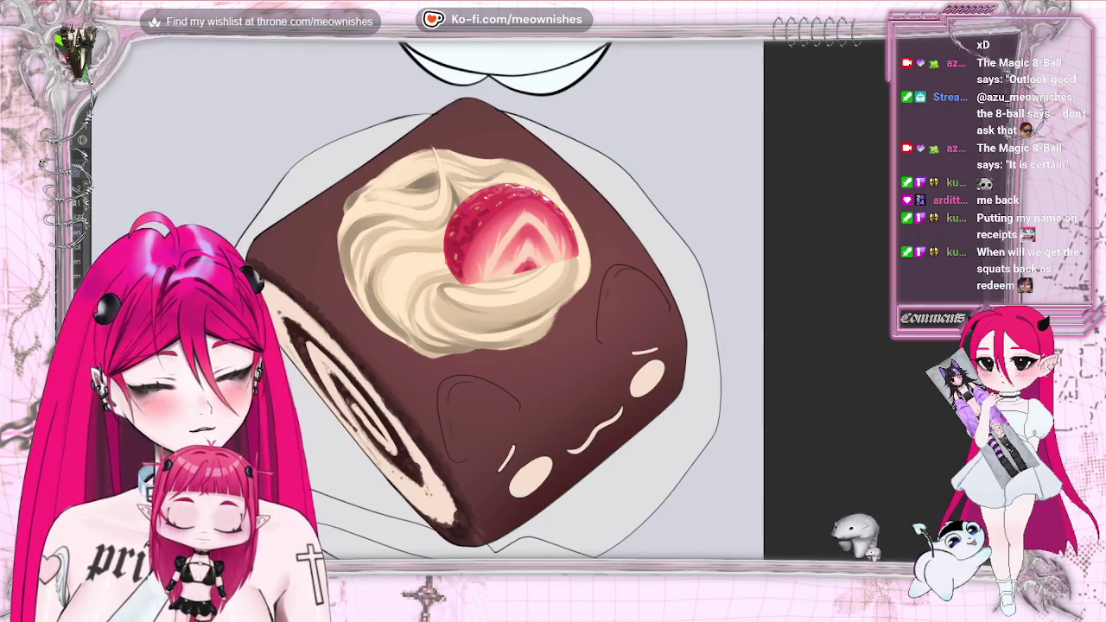
pyautogui.scroll(-2, 536, 304)
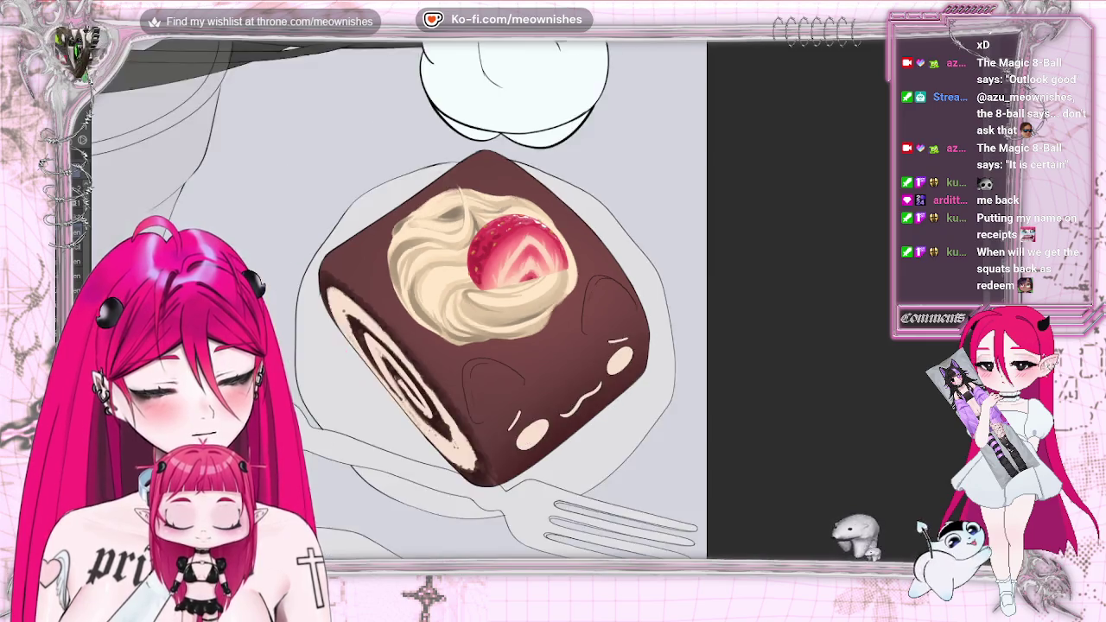
pyautogui.scroll(-2, 536, 304)
pyautogui.scroll(-2, 536, 304)
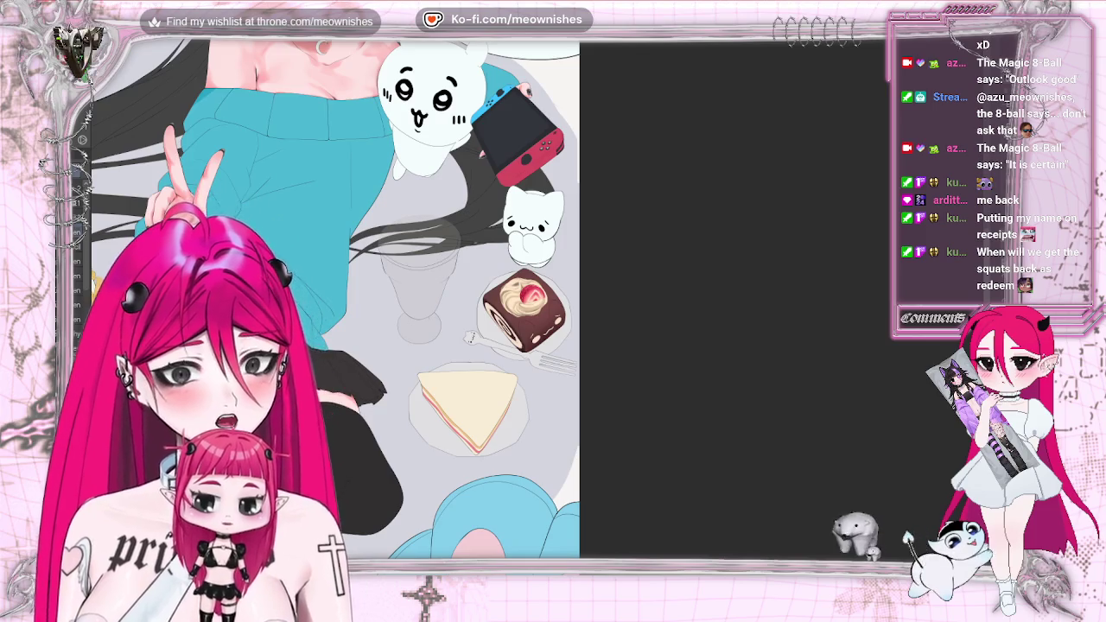
pyautogui.scroll(5, 536, 302)
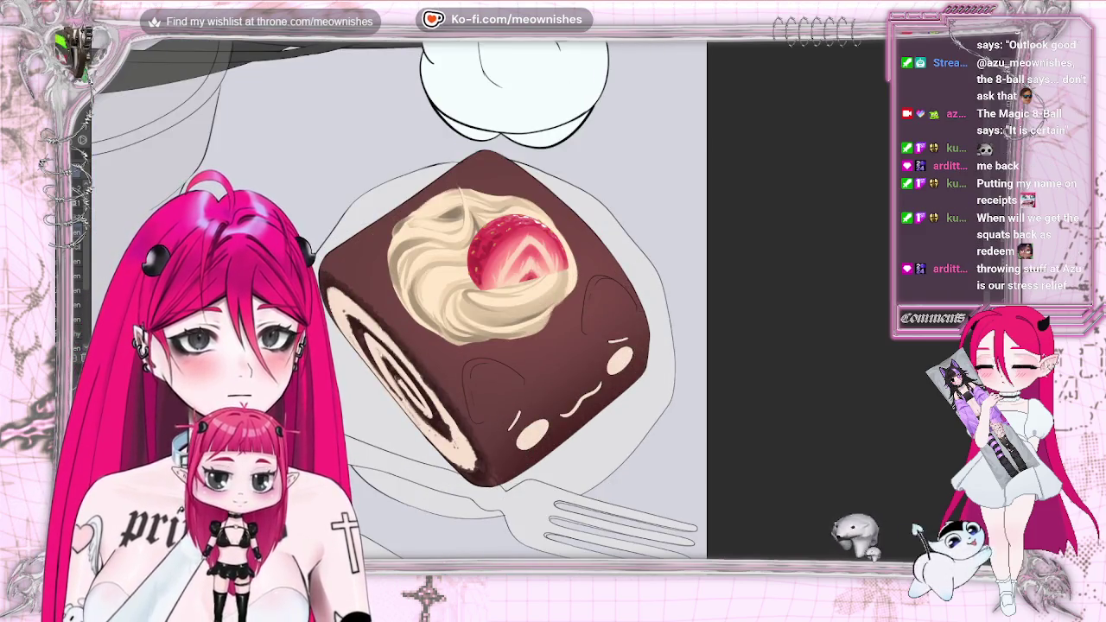
pyautogui.scroll(3, 539, 304)
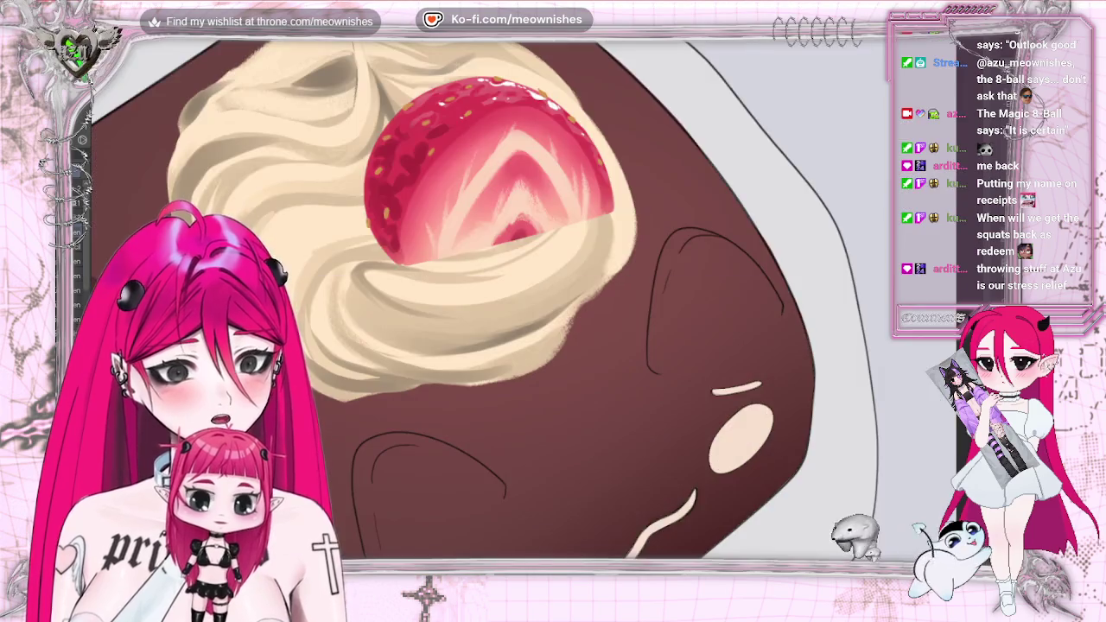
pyautogui.scroll(-1, 484, 303)
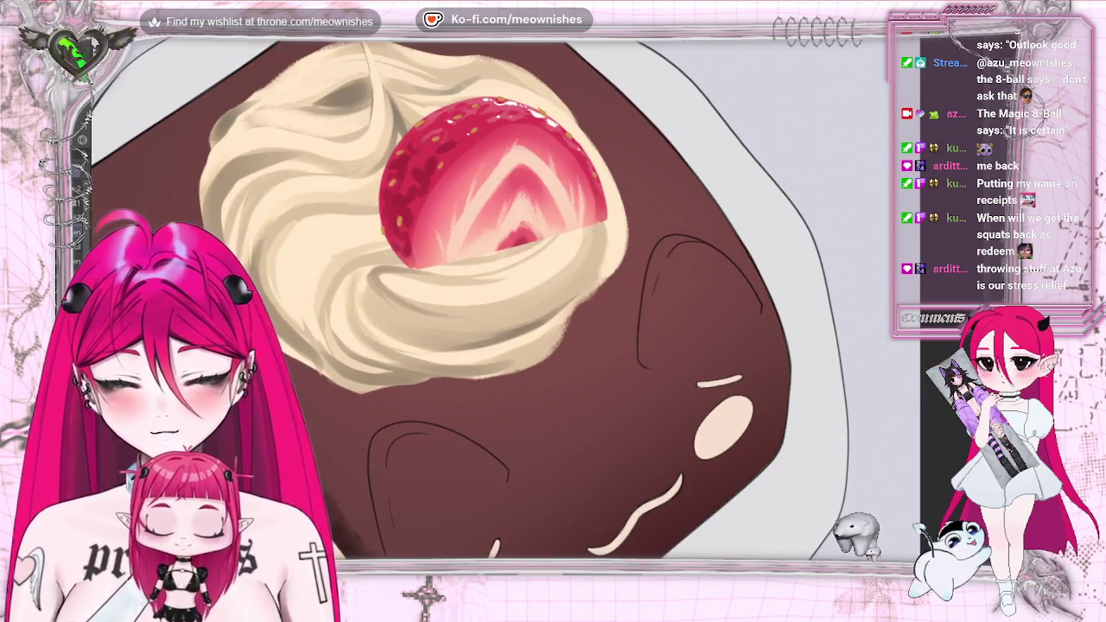
# - Sample the strawberry's red, zoom back in, and brush cream over the strawberry's lower edge
pyautogui.click(400, 200)
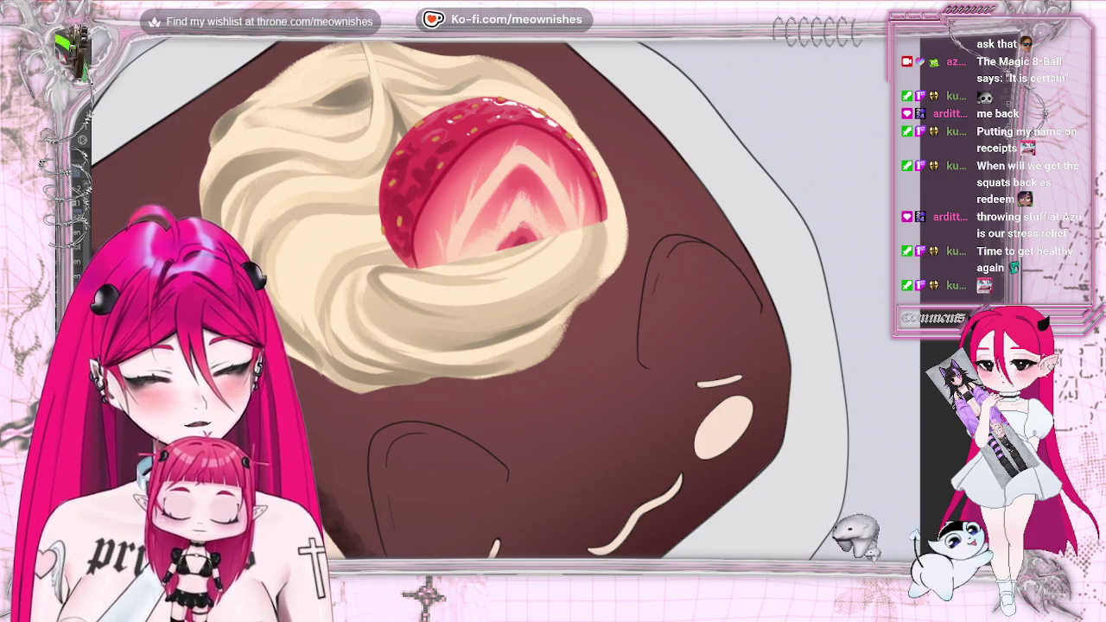
pyautogui.scroll(-3, 519, 302)
pyautogui.scroll(-3, 518, 302)
pyautogui.scroll(-1, 518, 294)
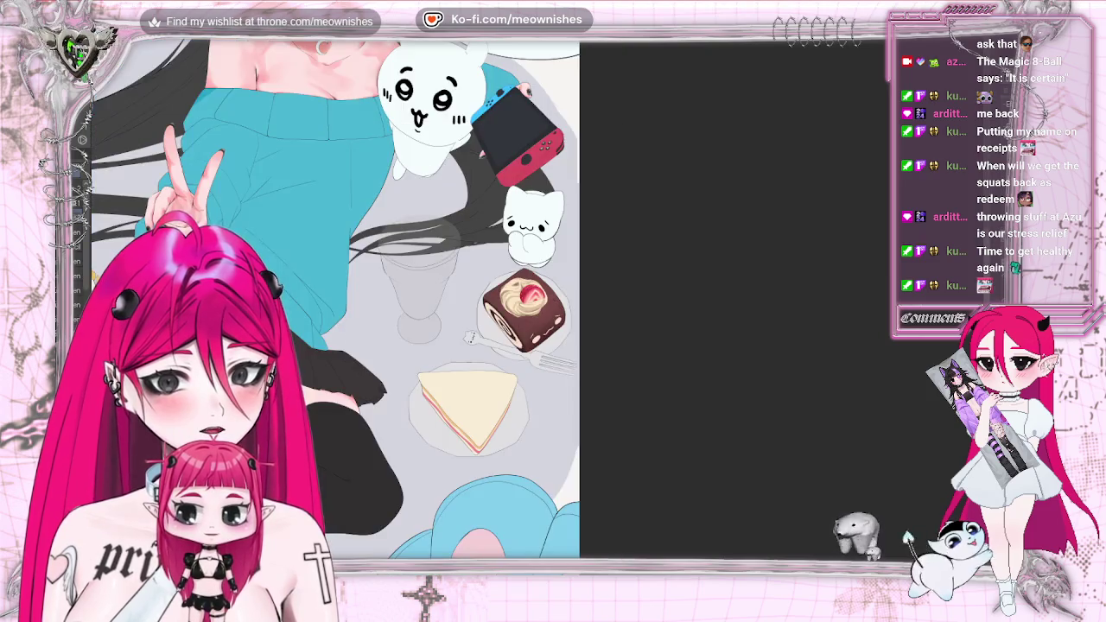
pyautogui.scroll(2, 519, 294)
pyautogui.scroll(2, 518, 294)
pyautogui.scroll(1, 518, 294)
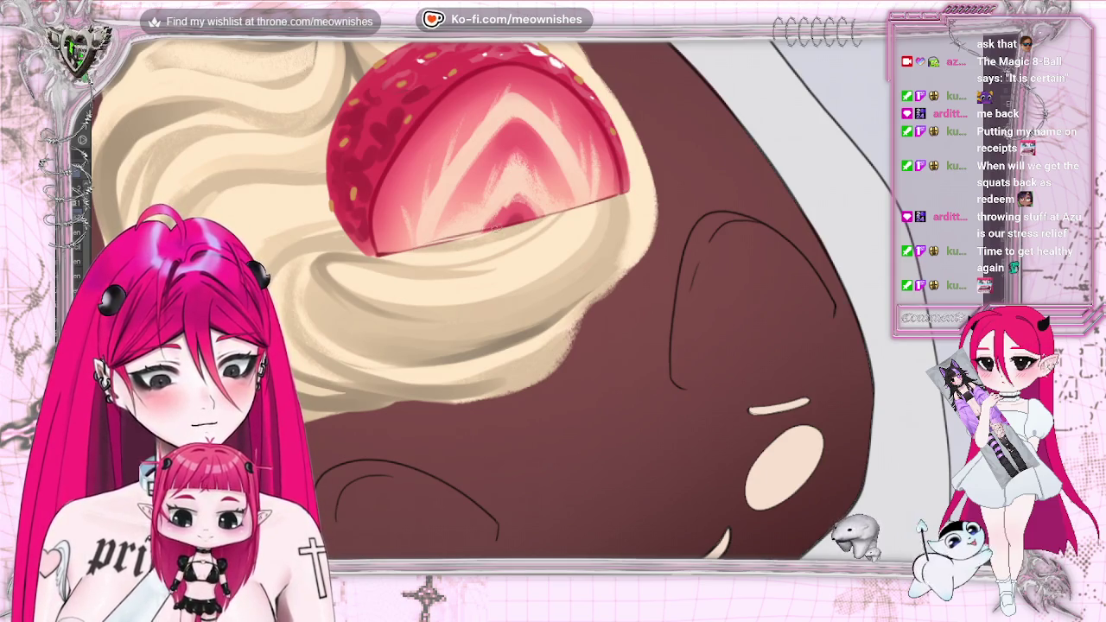
pyautogui.moveTo(561, 215); pyautogui.dragTo(432, 241)
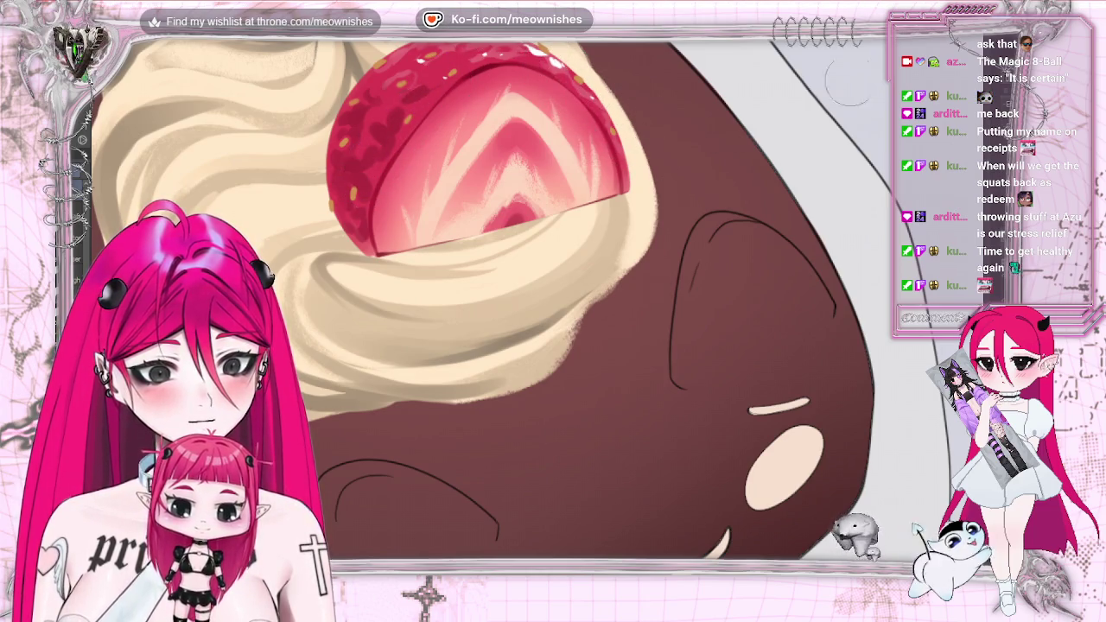
# - Fit the whole cake roll in view with Ctrl+0 and rotate the canvas to tilt the strawberry
pyautogui.hotkey('ctrl', '0')
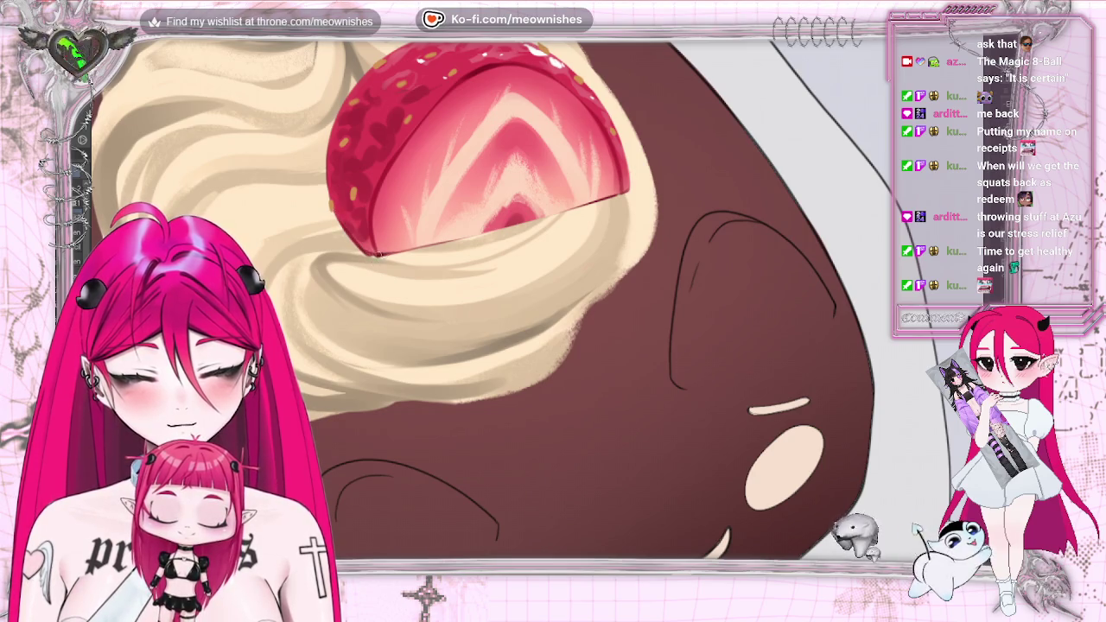
pyautogui.moveTo(399, 226); pyautogui.dragTo(398, 403)
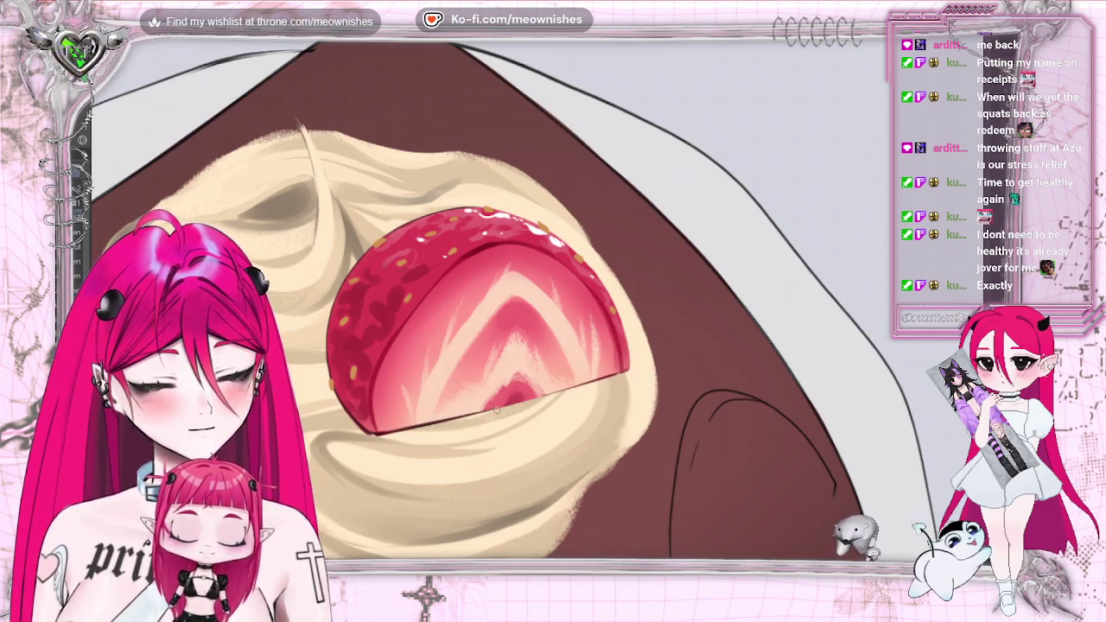
# - Zoom around the strawberry close-up and flip the canvas horizontally to check the strawberry and cream
pyautogui.scroll(-2, 405, 433)
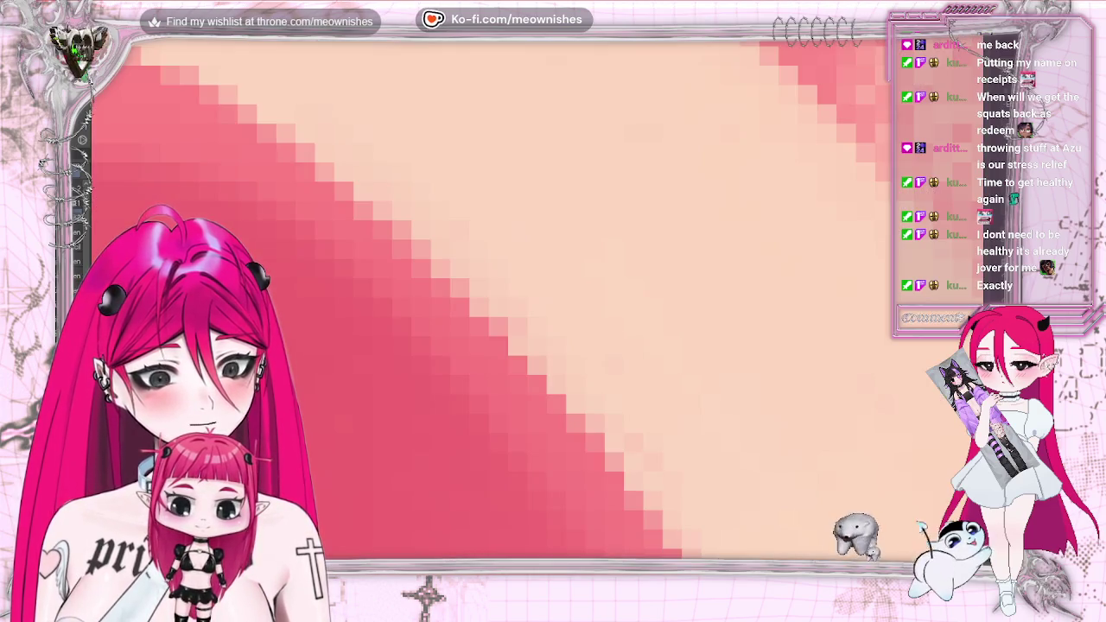
pyautogui.scroll(-5, 497, 320)
pyautogui.scroll(3, 497, 319)
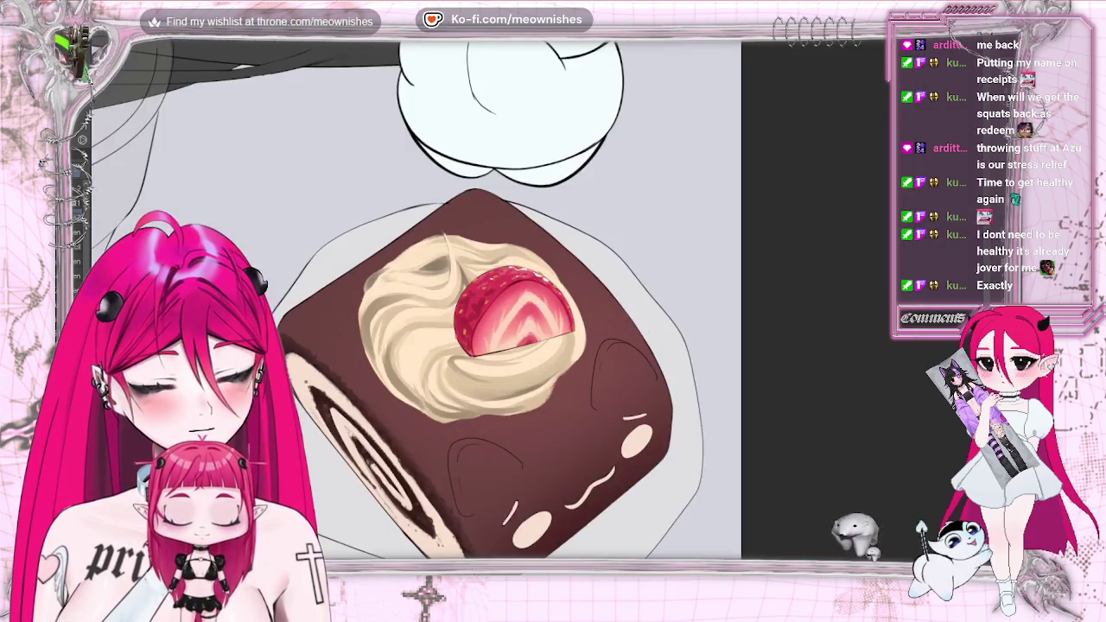
pyautogui.scroll(2, 496, 320)
pyautogui.scroll(2, 536, 306)
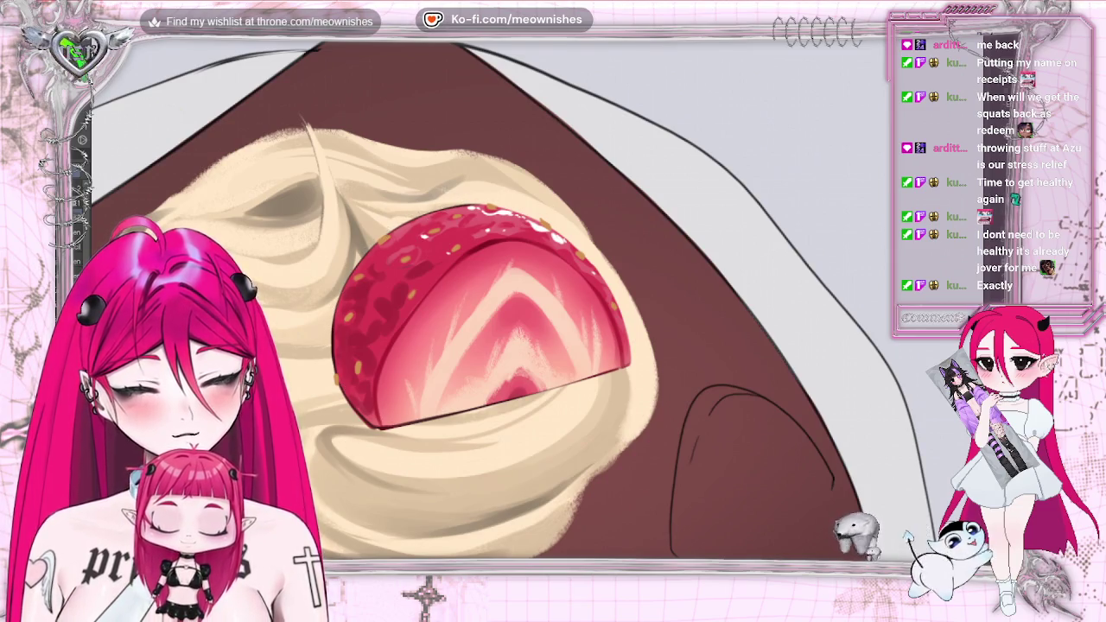
pyautogui.press('m')
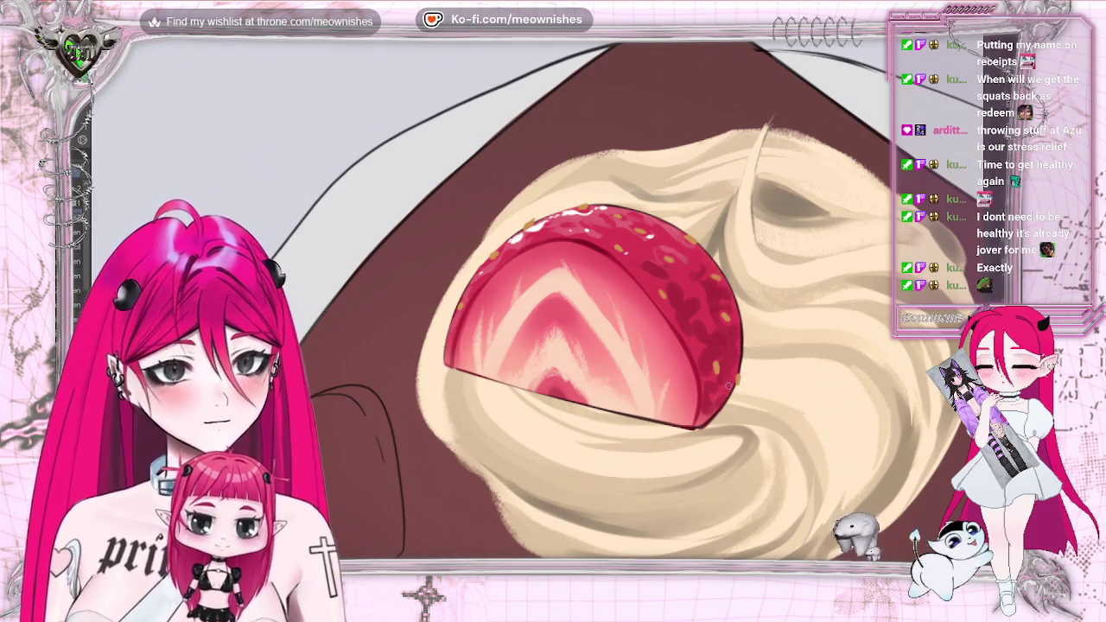
pyautogui.press('h')
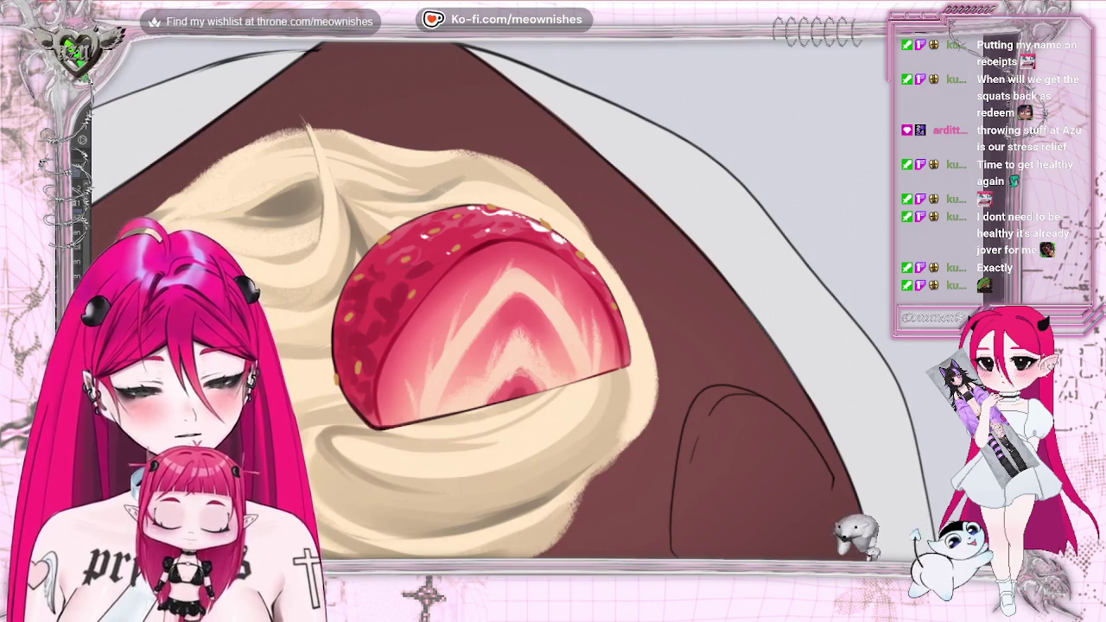
pyautogui.scroll(-2, 484, 319)
pyautogui.scroll(-5, 484, 320)
pyautogui.scroll(-3, 483, 320)
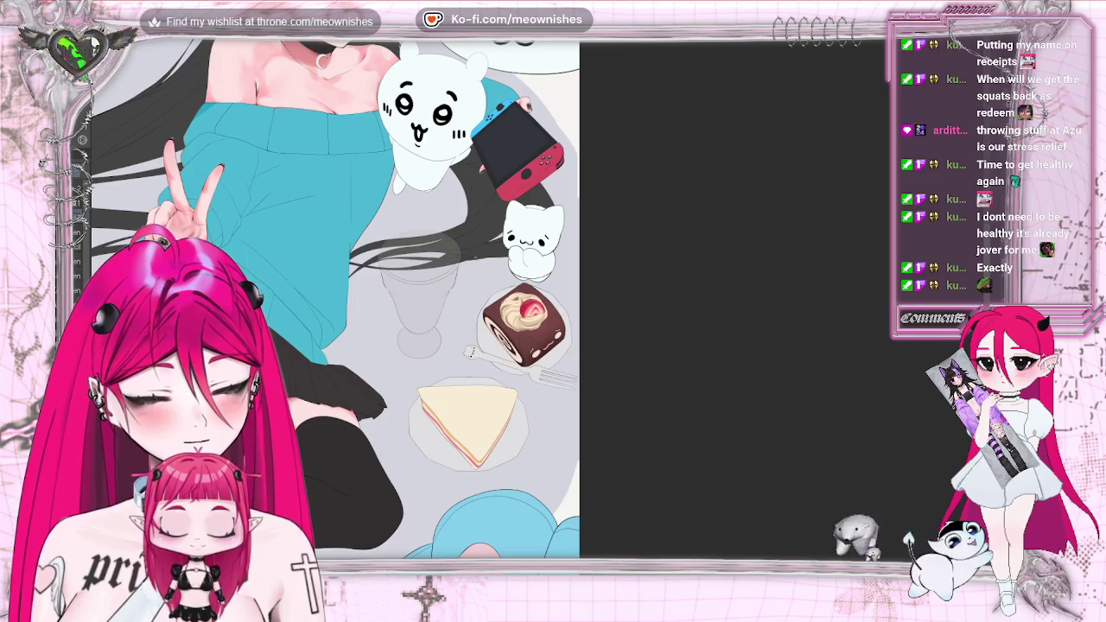
pyautogui.scroll(-3, 536, 303)
pyautogui.scroll(3, 535, 302)
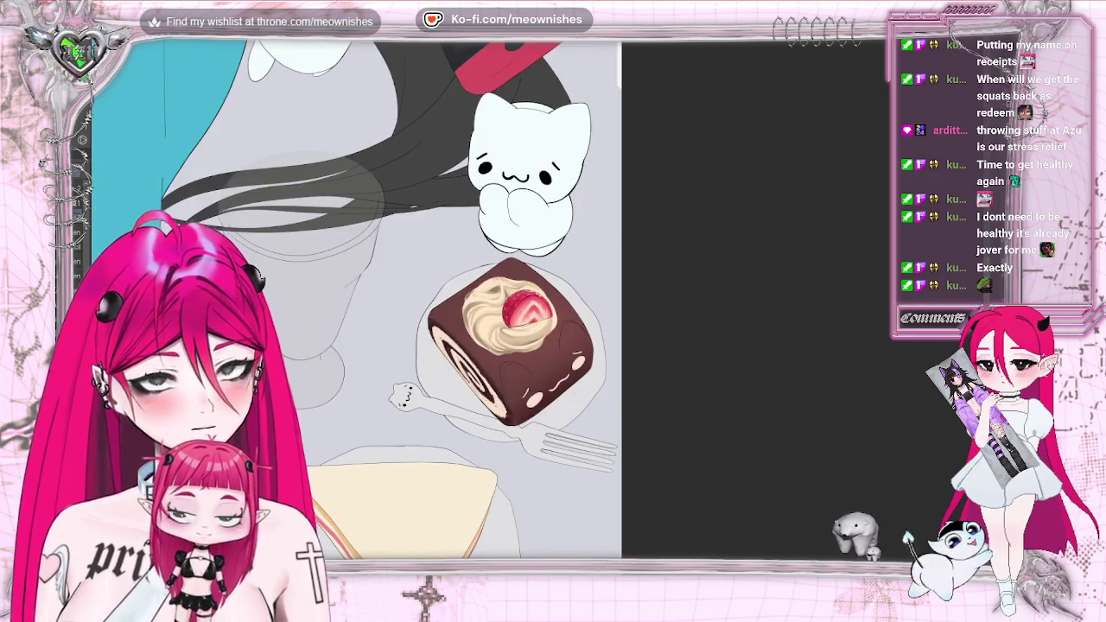
pyautogui.scroll(3, 535, 302)
pyautogui.scroll(2, 538, 317)
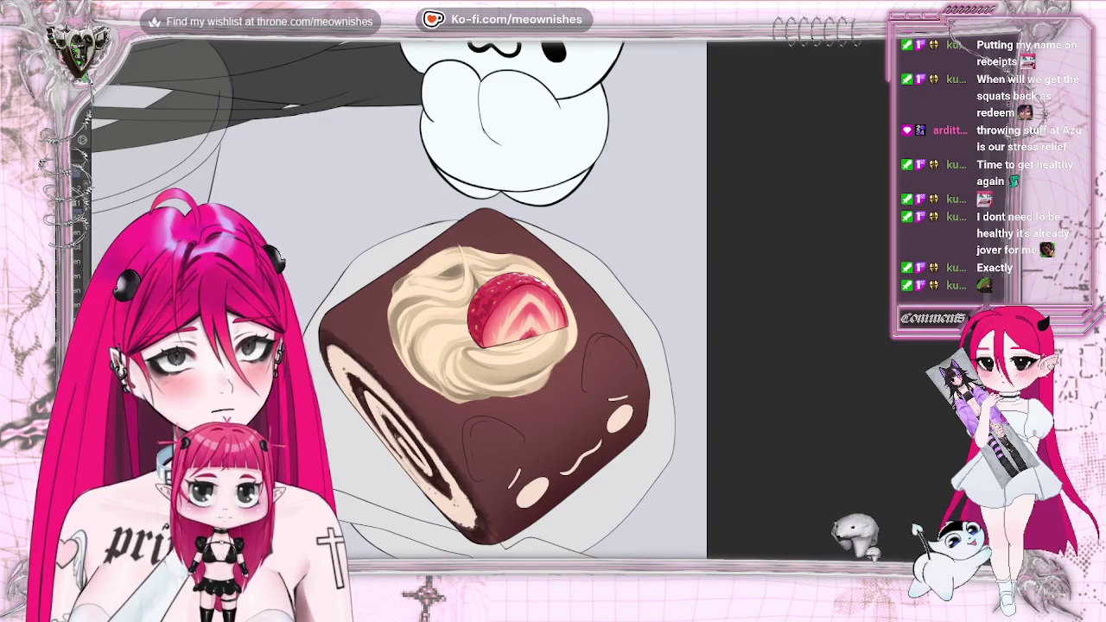
pyautogui.scroll(1, 537, 304)
pyautogui.scroll(1, 537, 304)
pyautogui.scroll(1, 537, 303)
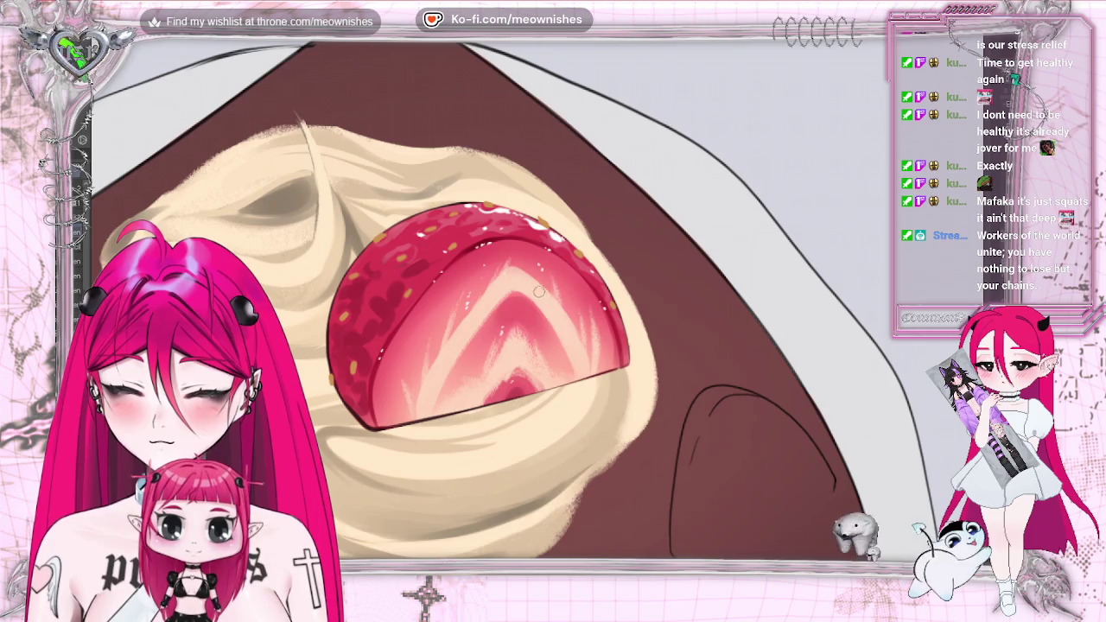
pyautogui.scroll(-5, 552, 302)
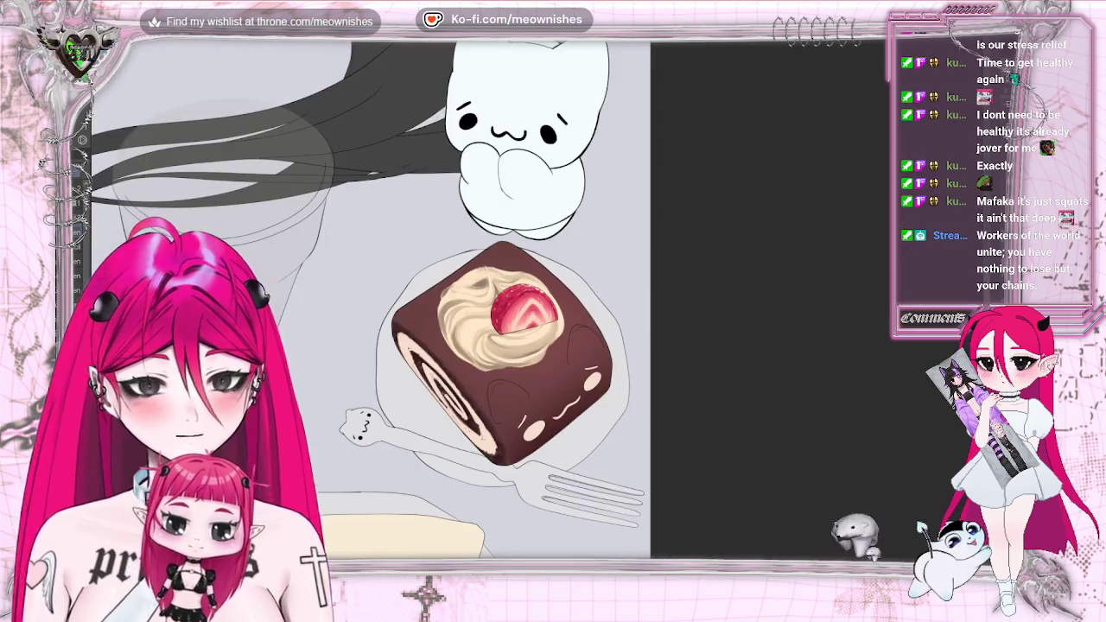
pyautogui.scroll(5, 660, 211)
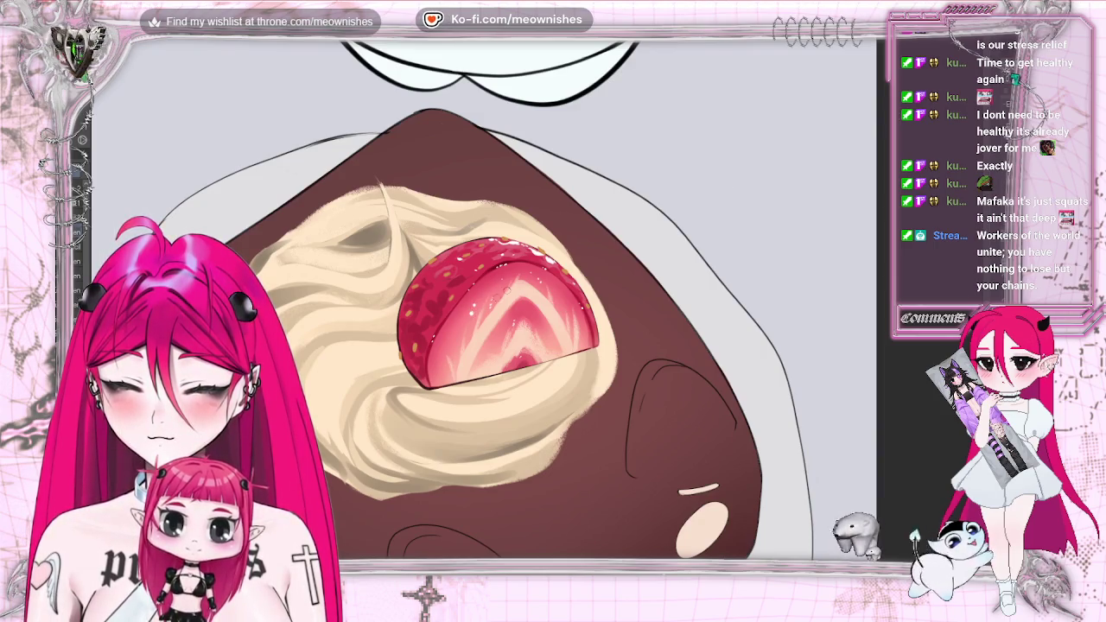
pyautogui.scroll(-3, 483, 298)
pyautogui.scroll(-2, 483, 298)
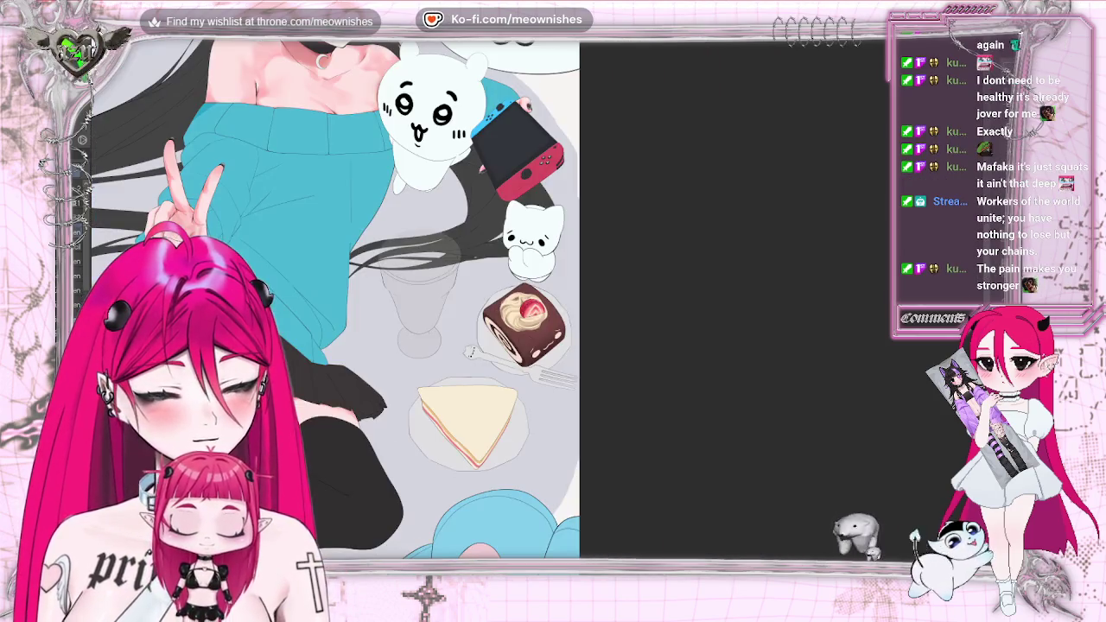
pyautogui.scroll(3, 484, 298)
pyautogui.scroll(2, 484, 298)
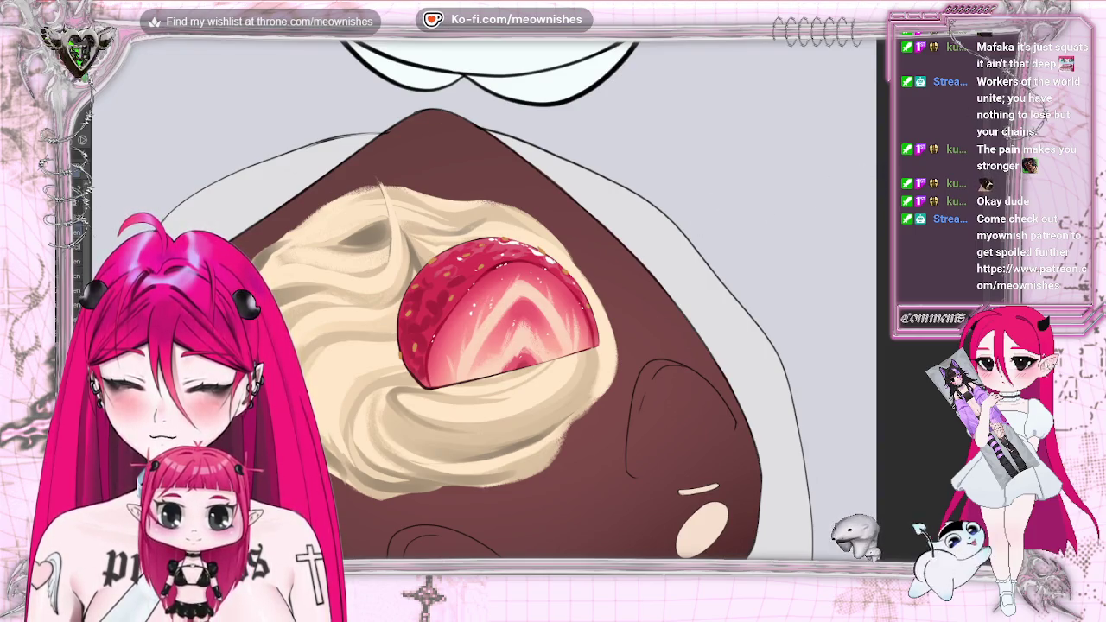
# - Zoom around the cake roll and flip the canvas horizontally to view it mirrored
pyautogui.scroll(-3, 536, 302)
pyautogui.scroll(-2, 536, 303)
pyautogui.scroll(-1, 536, 303)
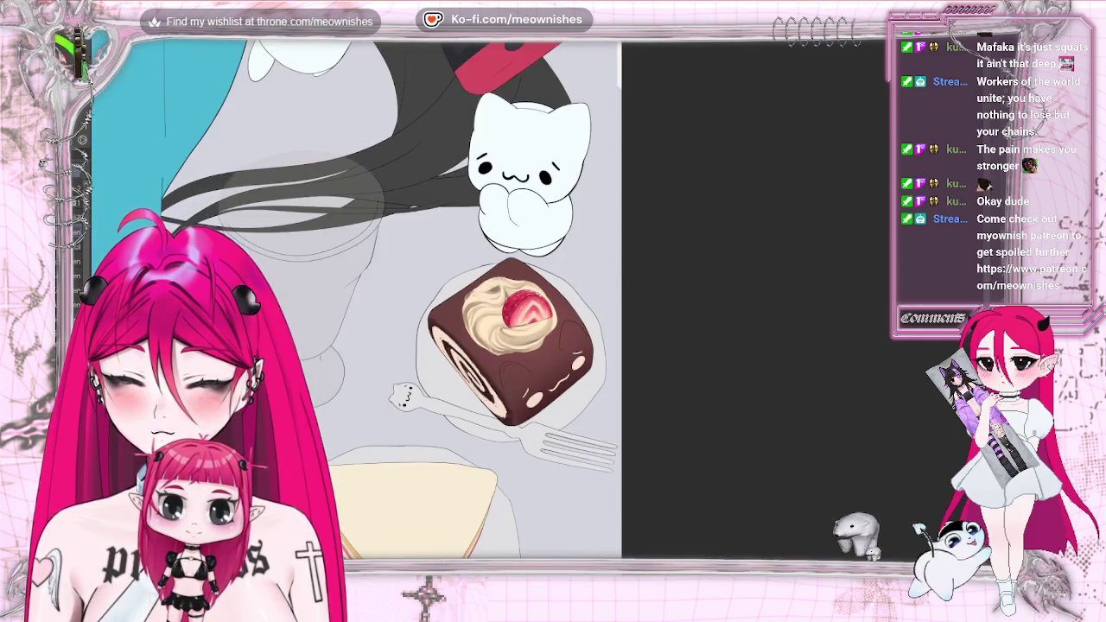
pyautogui.scroll(3, 532, 311)
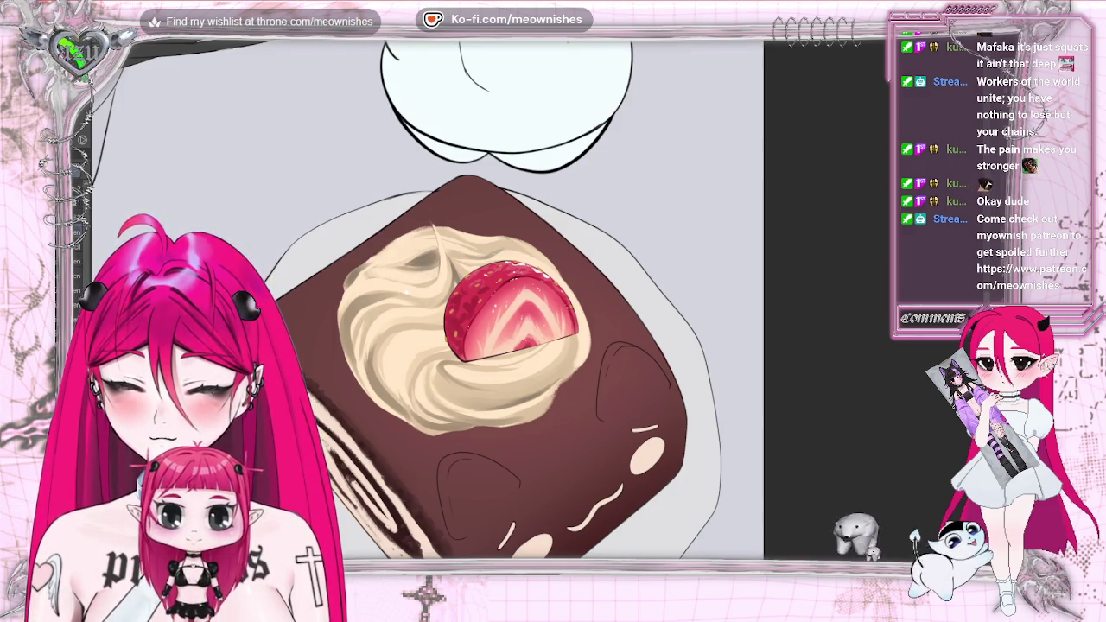
pyautogui.press('h')
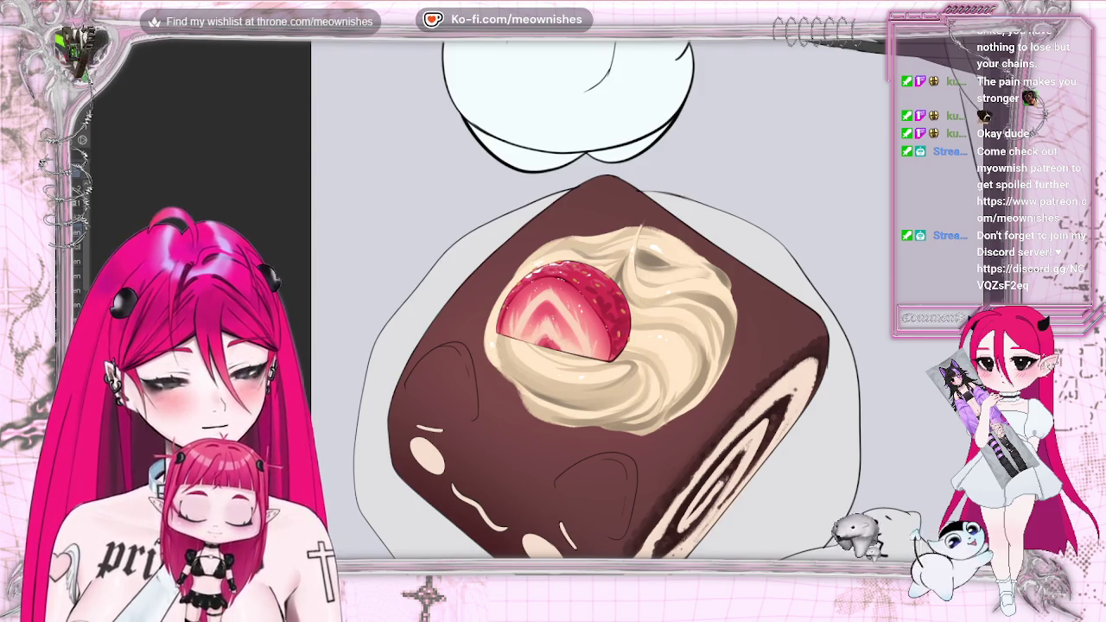
# - Zoom out to the whole cake roll and mirror the view again to check it
pyautogui.scroll(-3, 489, 342)
pyautogui.scroll(-2, 489, 342)
pyautogui.scroll(3, 538, 302)
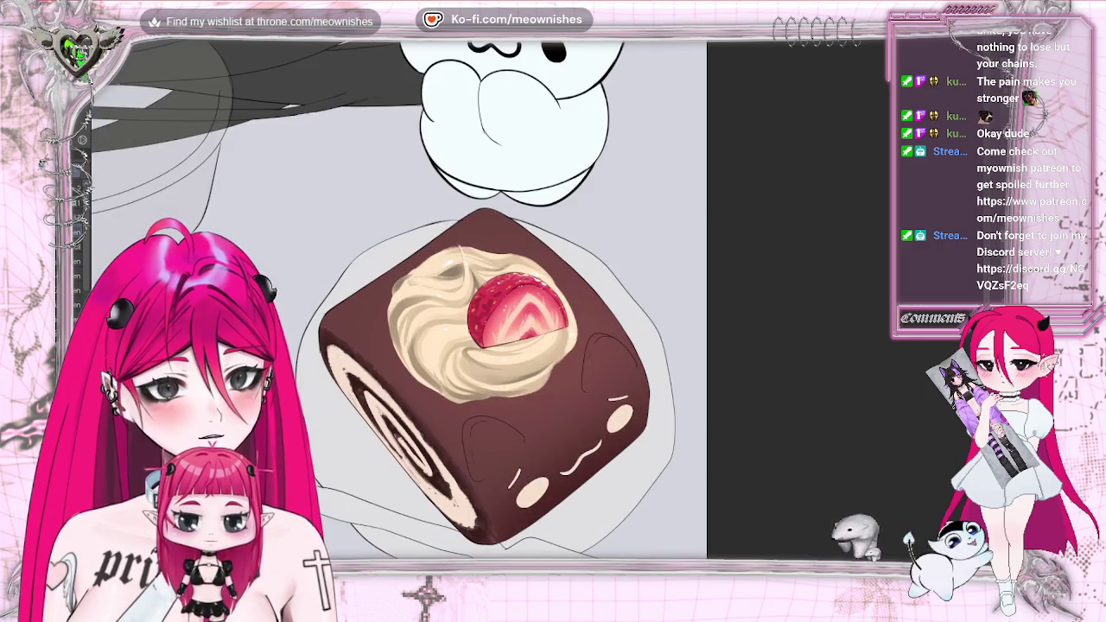
pyautogui.scroll(-2, 484, 346)
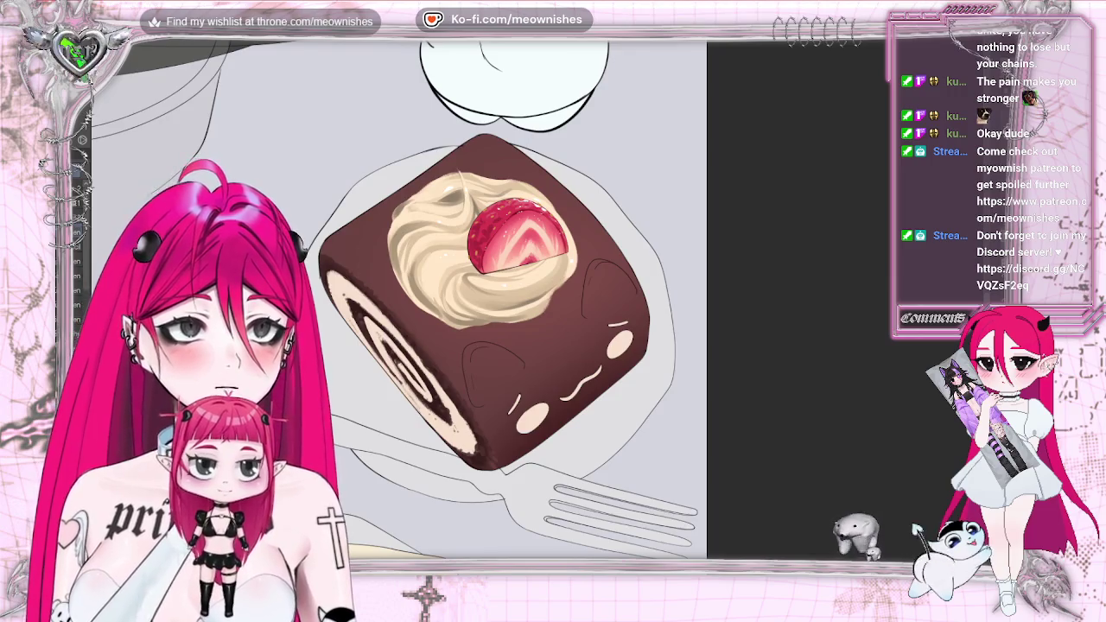
pyautogui.press('m')
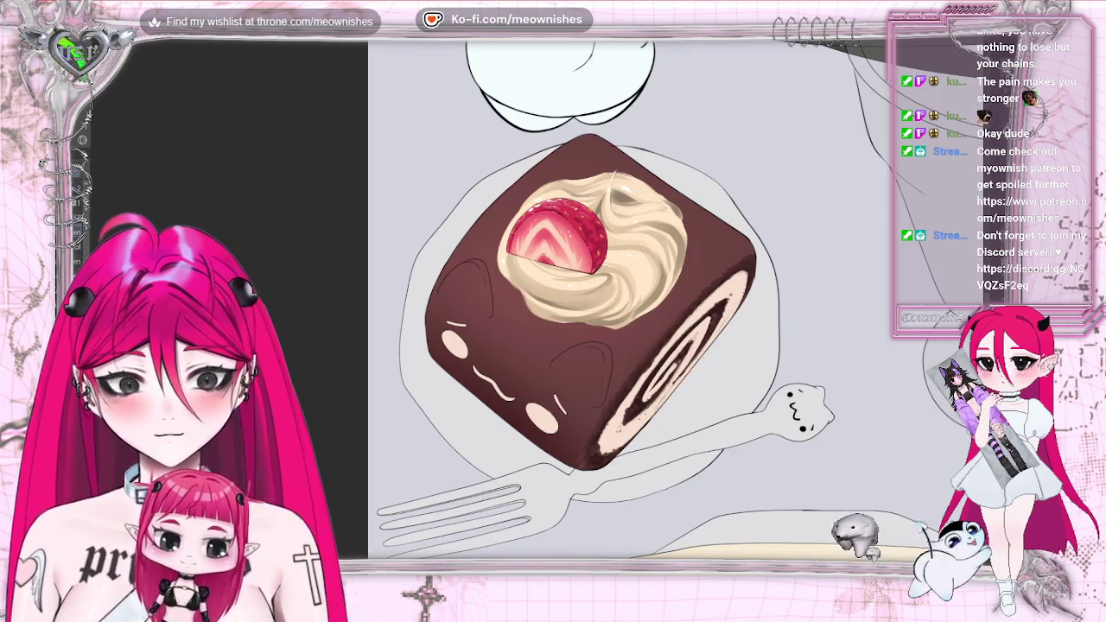
# - Dab blue twice on the cream above the strawberry to form a round dark-blue blueberry
pyautogui.click(580, 198)
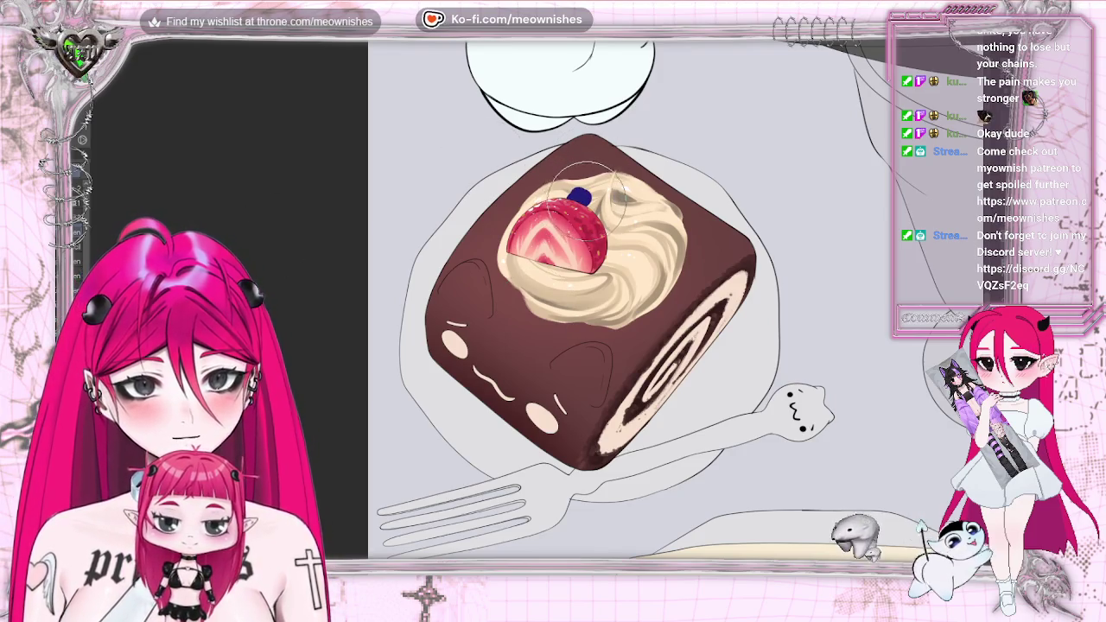
pyautogui.click(583, 199)
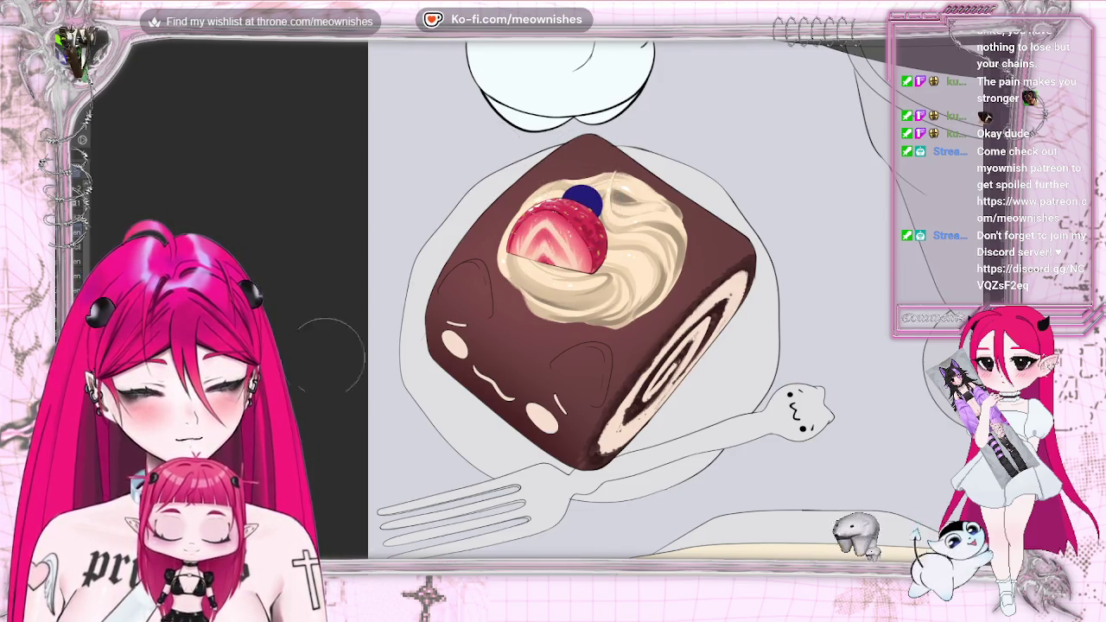
pyautogui.scroll(-5, 587, 302)
pyautogui.scroll(5, 588, 303)
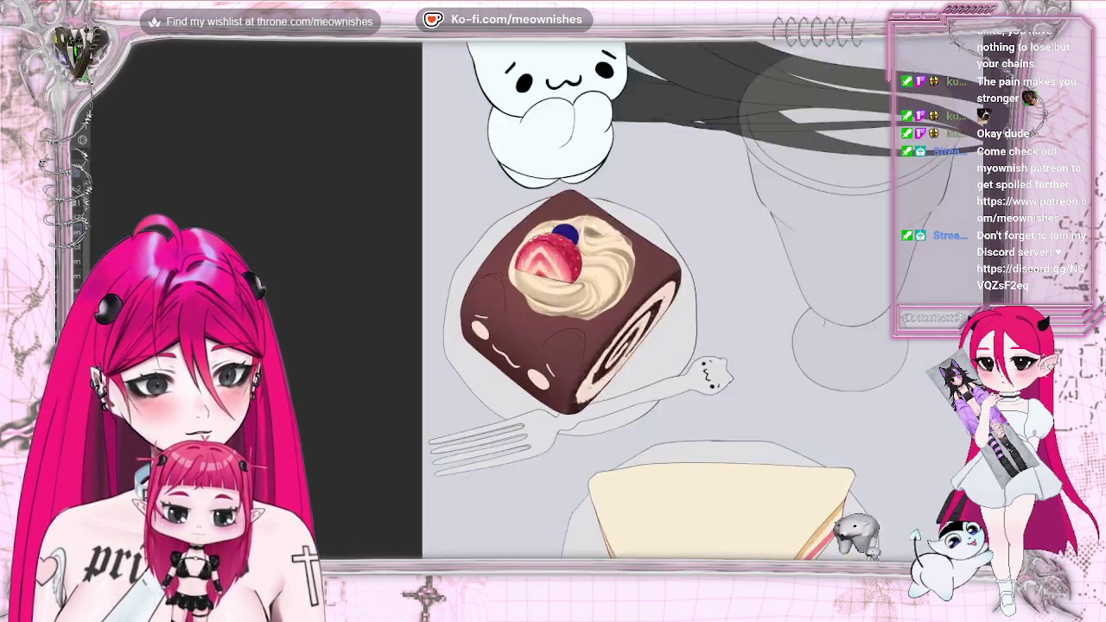
pyautogui.scroll(2, 535, 305)
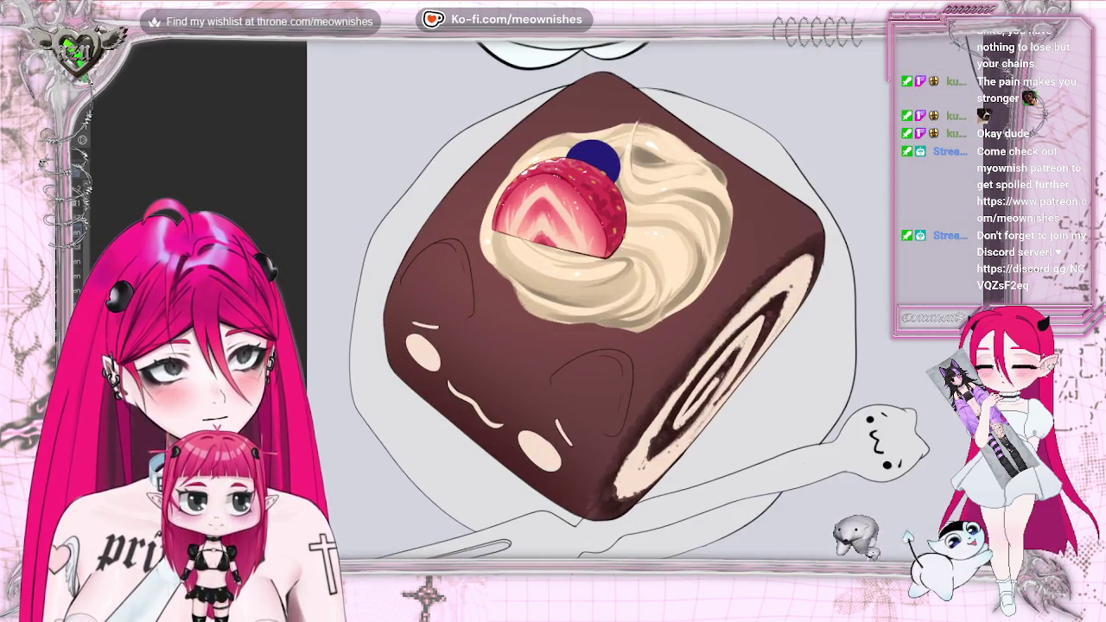
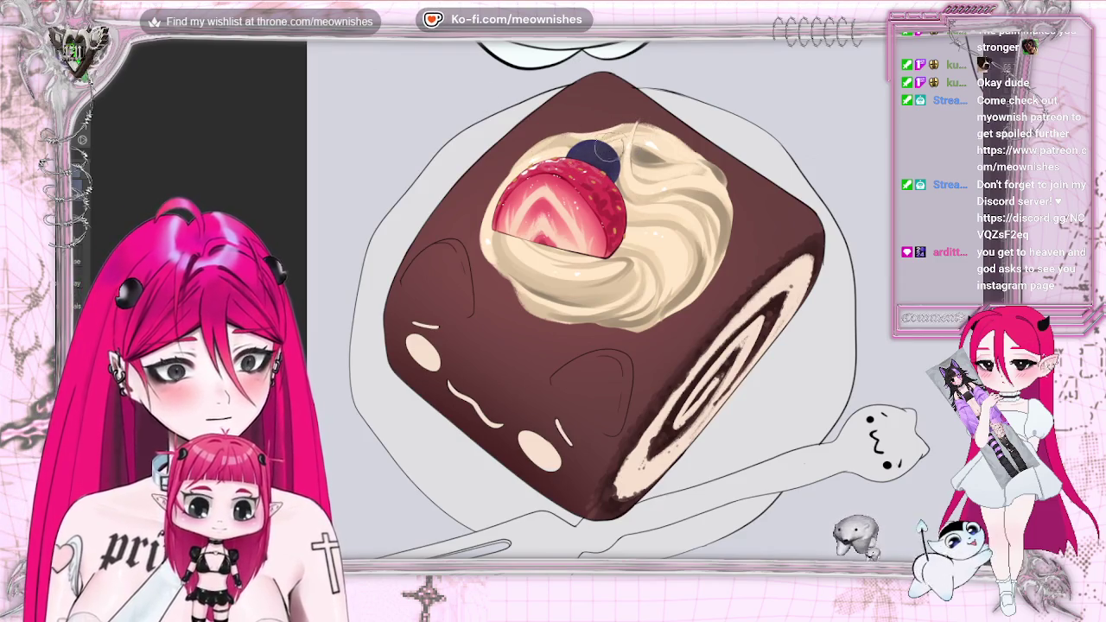
# - Zoom in and out around the cake topping to inspect the blueberry and strawberry
pyautogui.scroll(-3, 596, 164)
pyautogui.scroll(-2, 596, 164)
pyautogui.scroll(4, 596, 164)
pyautogui.scroll(2, 596, 164)
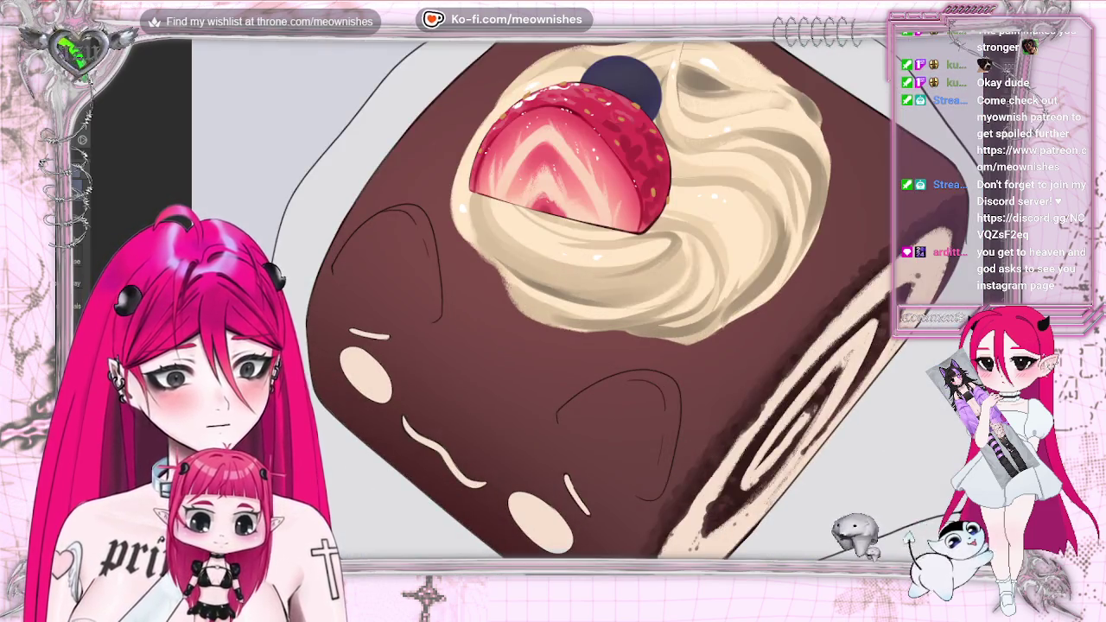
pyautogui.scroll(-3, 683, 462)
pyautogui.scroll(3, 683, 346)
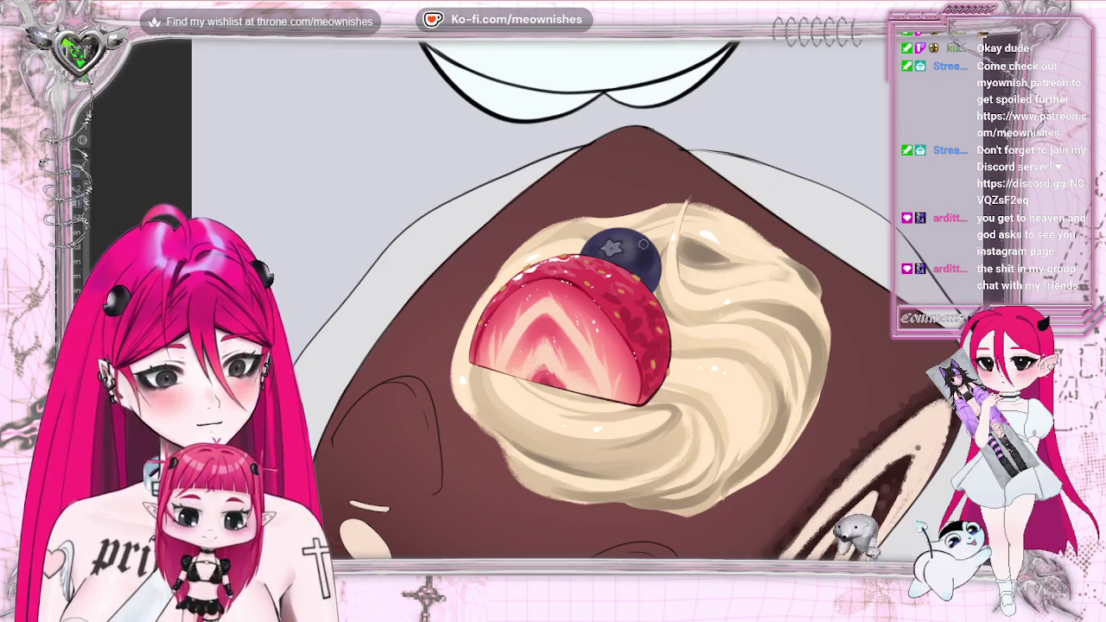
# - Zoom in and out on the glossy strawberry, then zoom out to view the whole cake illustration
pyautogui.scroll(-3, 611, 248)
pyautogui.scroll(-2, 611, 247)
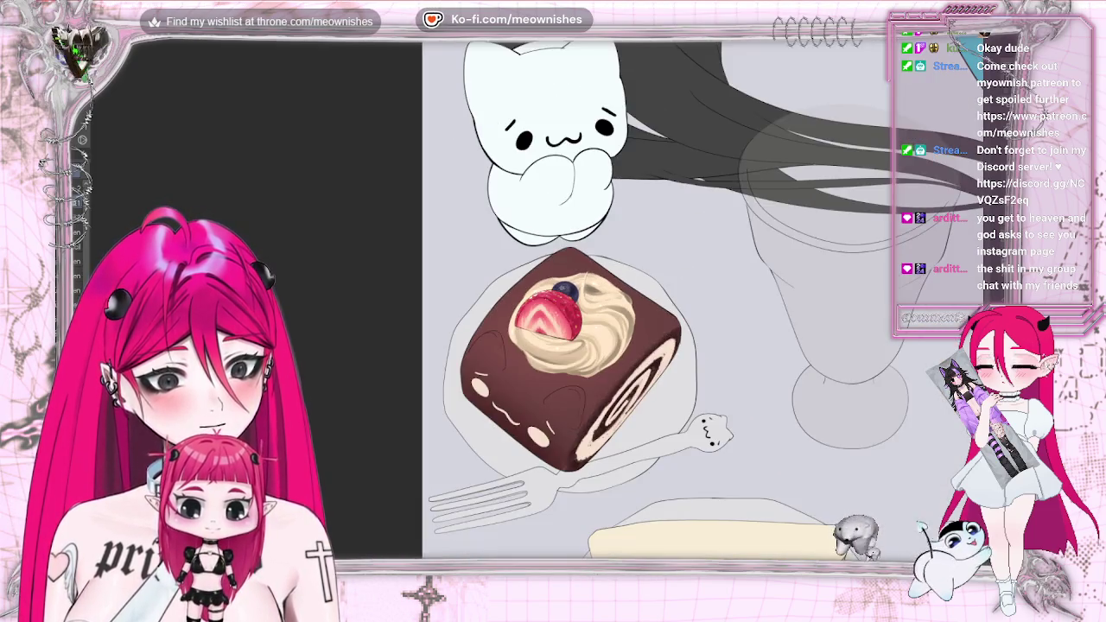
pyautogui.scroll(3, 536, 307)
pyautogui.scroll(2, 536, 307)
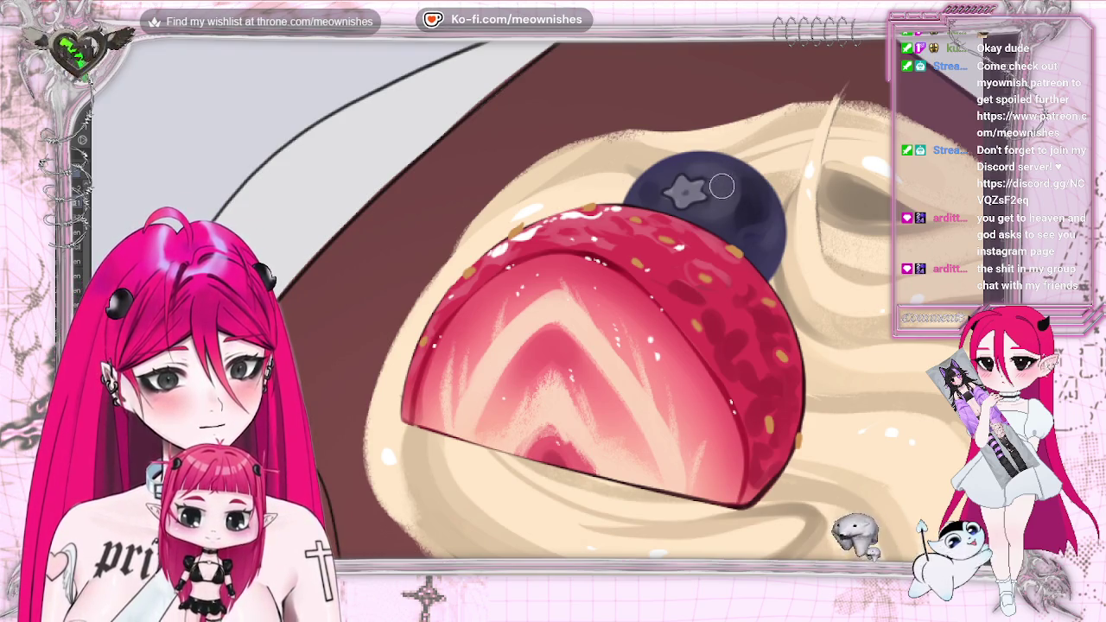
pyautogui.scroll(-3, 791, 203)
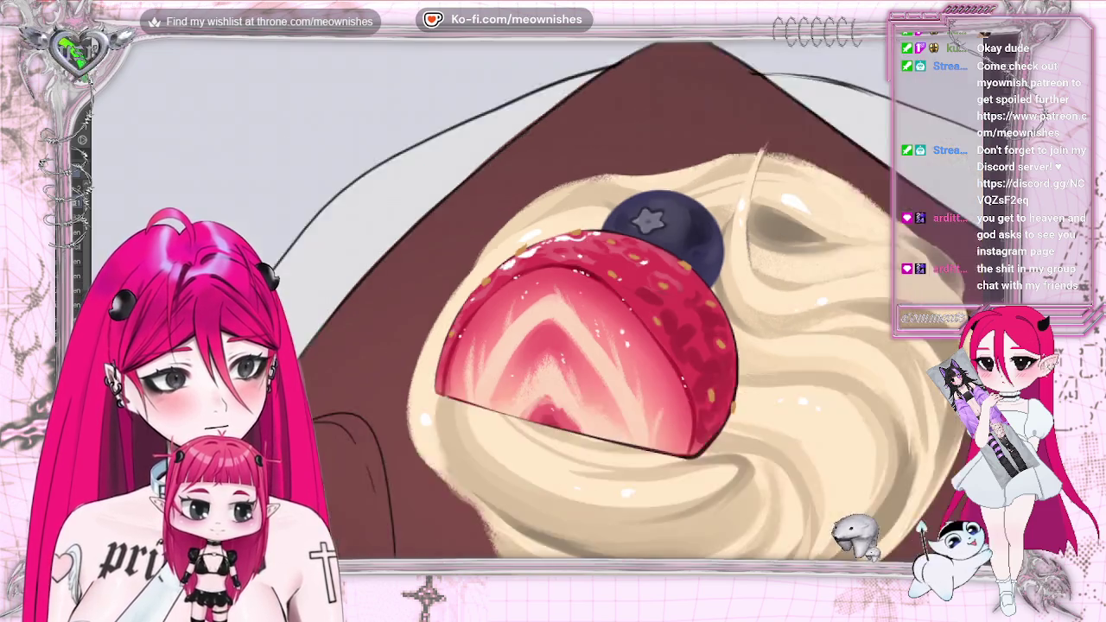
pyautogui.scroll(-3, 792, 203)
pyautogui.scroll(-3, 791, 203)
pyautogui.scroll(3, 536, 311)
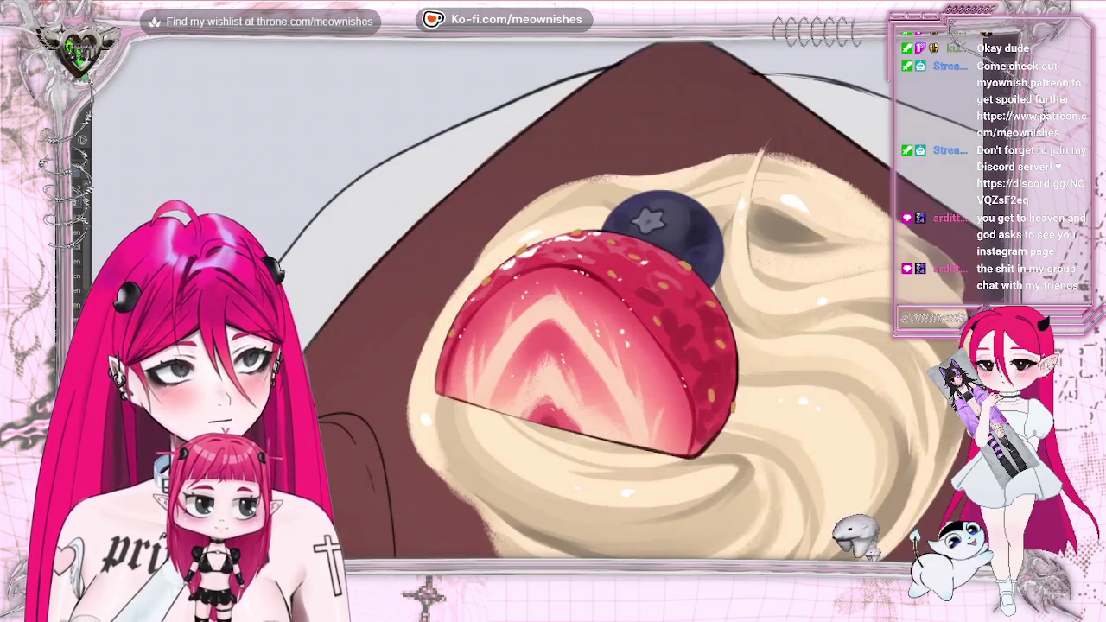
pyautogui.scroll(2, 536, 310)
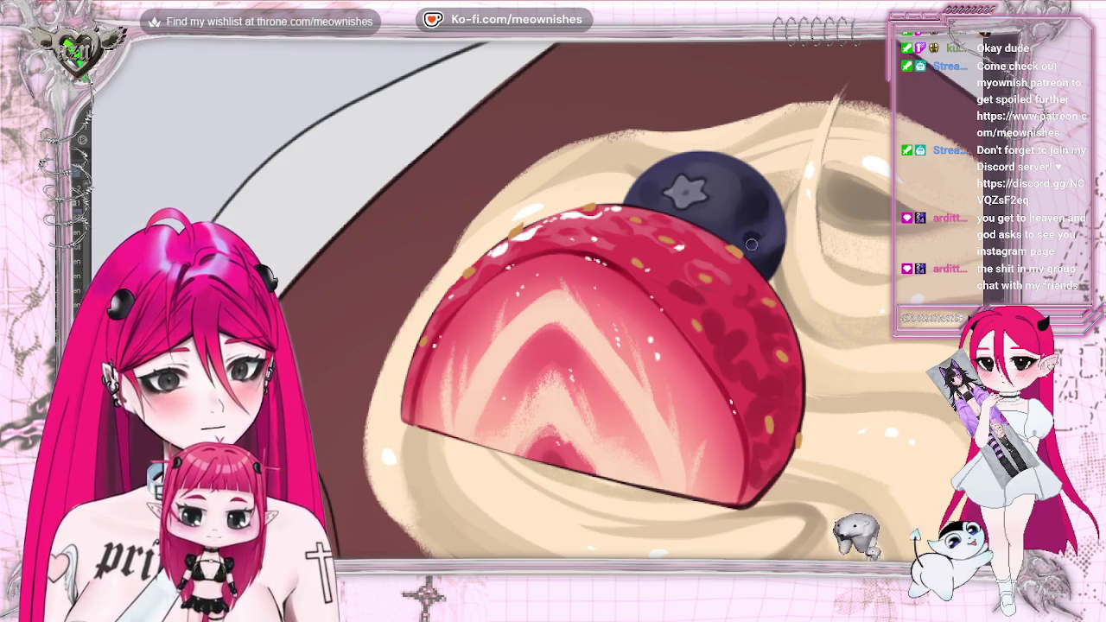
pyautogui.hotkey('ctrl', '-')
pyautogui.hotkey('ctrl', '-')
pyautogui.hotkey('ctrl', '-')
pyautogui.hotkey('ctrl', '-')
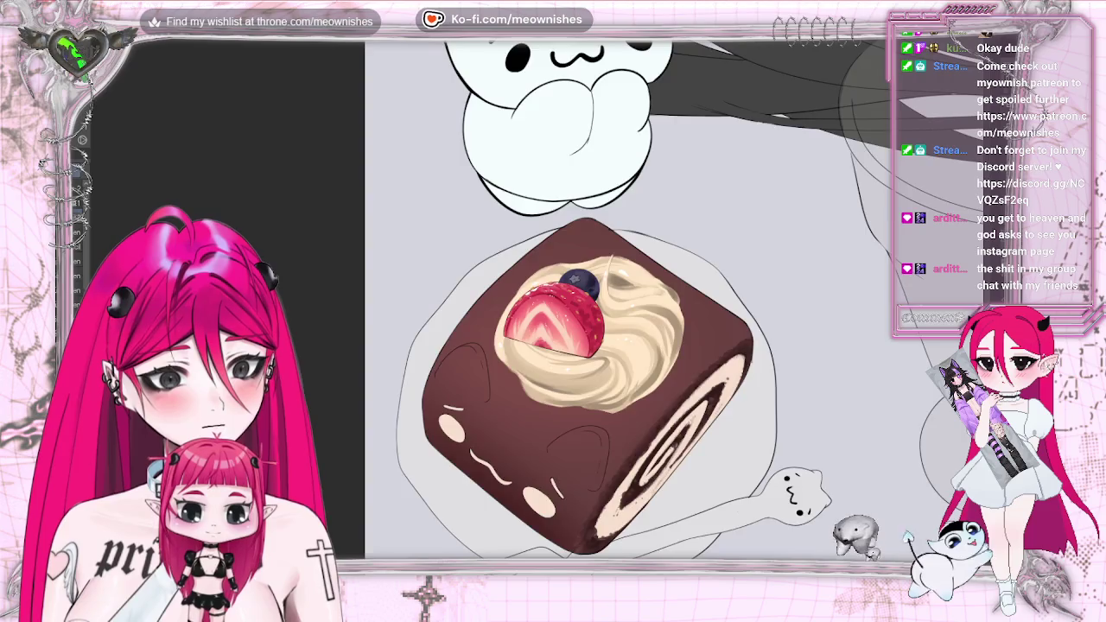
pyautogui.hotkey('ctrl', '-')
pyautogui.hotkey('ctrl', '+')
pyautogui.hotkey('ctrl', '+')
pyautogui.hotkey('ctrl', '+')
pyautogui.hotkey('ctrl', '+')
pyautogui.hotkey('ctrl', '+')
pyautogui.hotkey('ctrl', '+')
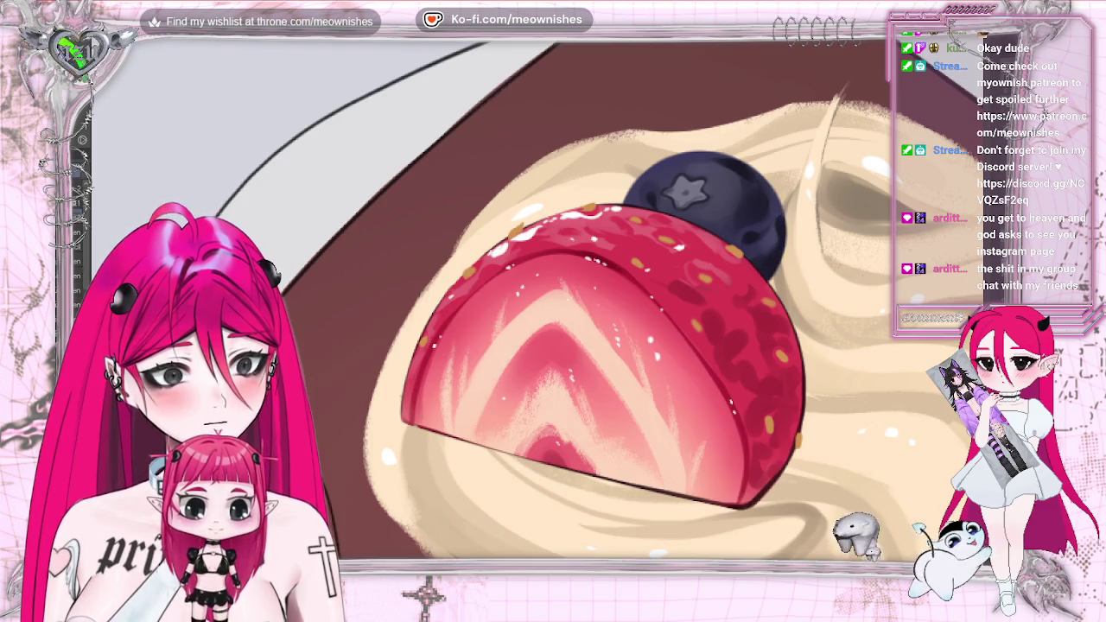
# - Zoom out to check the whole cake, then zoom back in on the strawberry and cream swirl
pyautogui.scroll(-3, 596, 302)
pyautogui.scroll(-2, 596, 302)
pyautogui.scroll(-2, 596, 303)
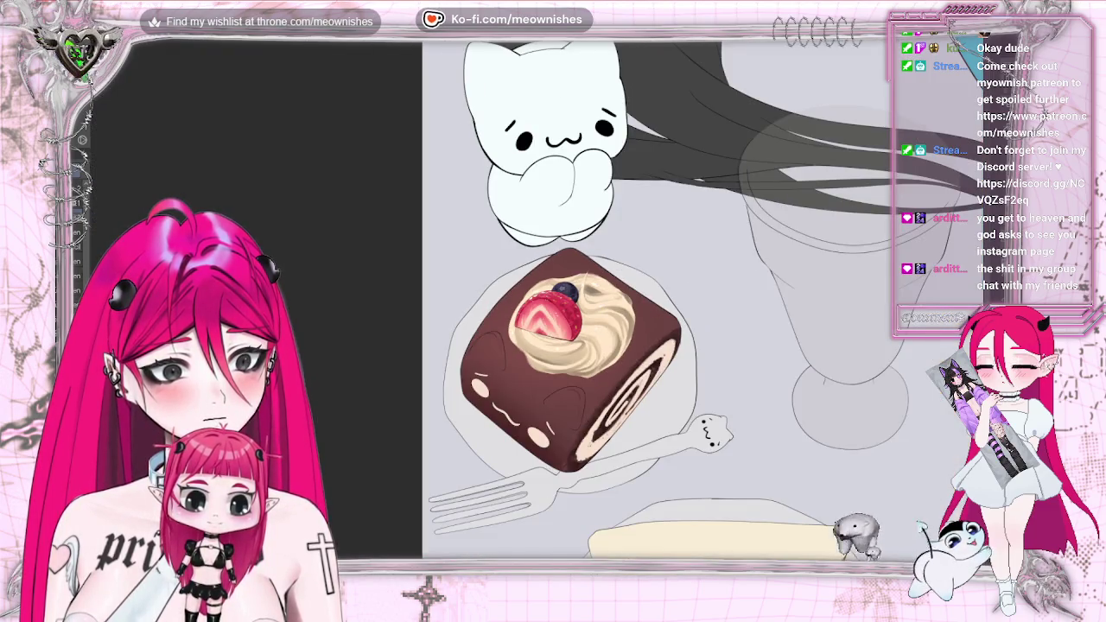
pyautogui.scroll(-1, 553, 316)
pyautogui.scroll(3, 553, 315)
pyautogui.scroll(3, 553, 315)
pyautogui.scroll(1, 553, 315)
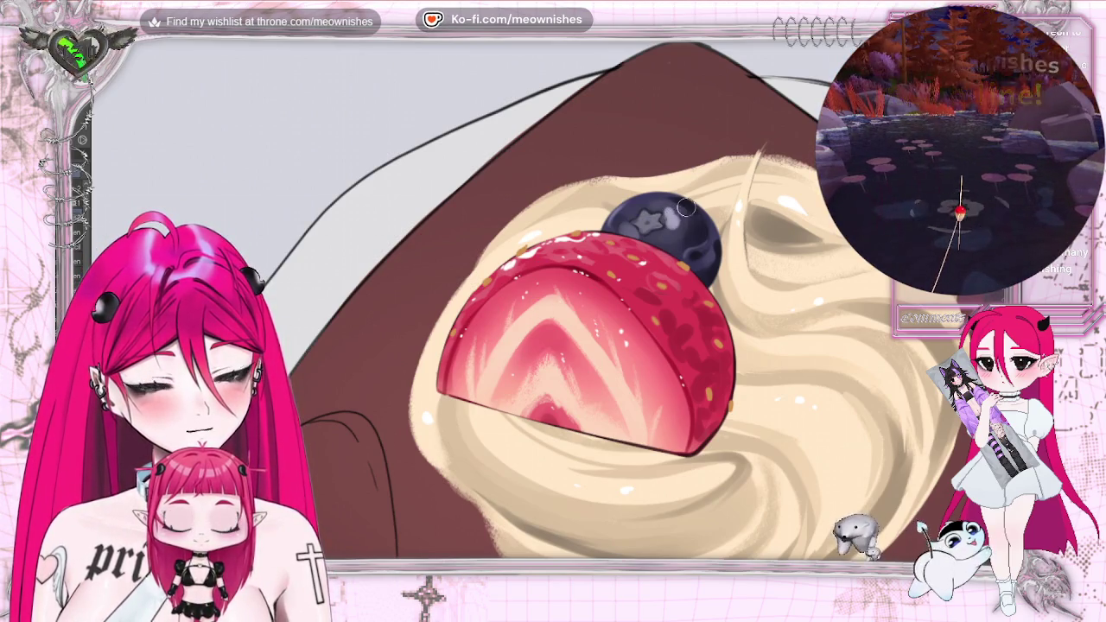
pyautogui.scroll(-3, 553, 302)
pyautogui.scroll(3, 552, 302)
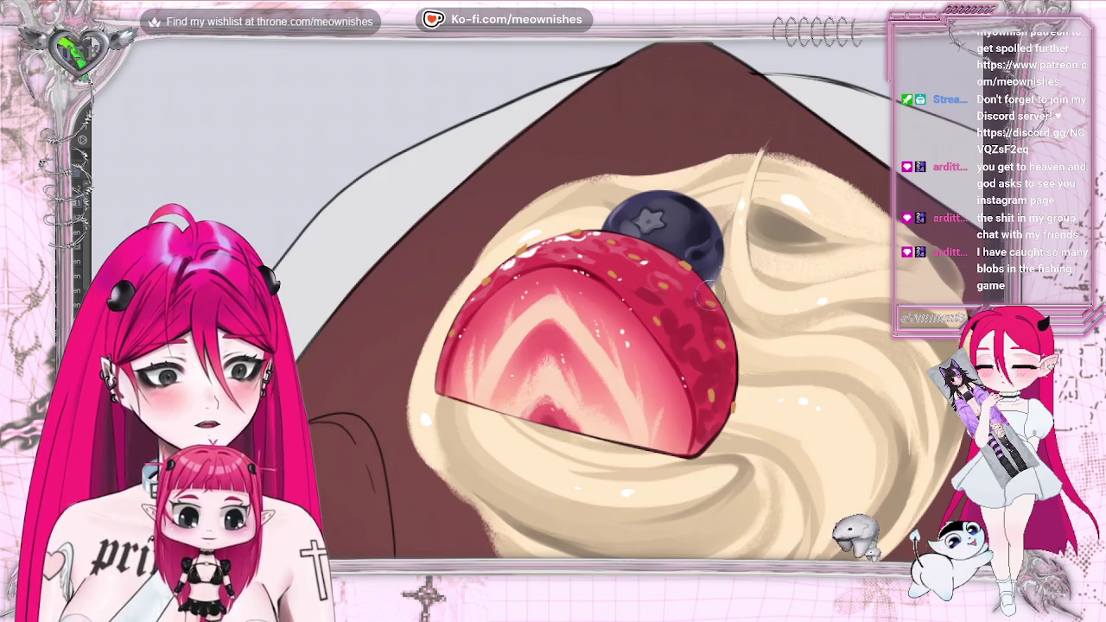
pyautogui.scroll(-5, 587, 345)
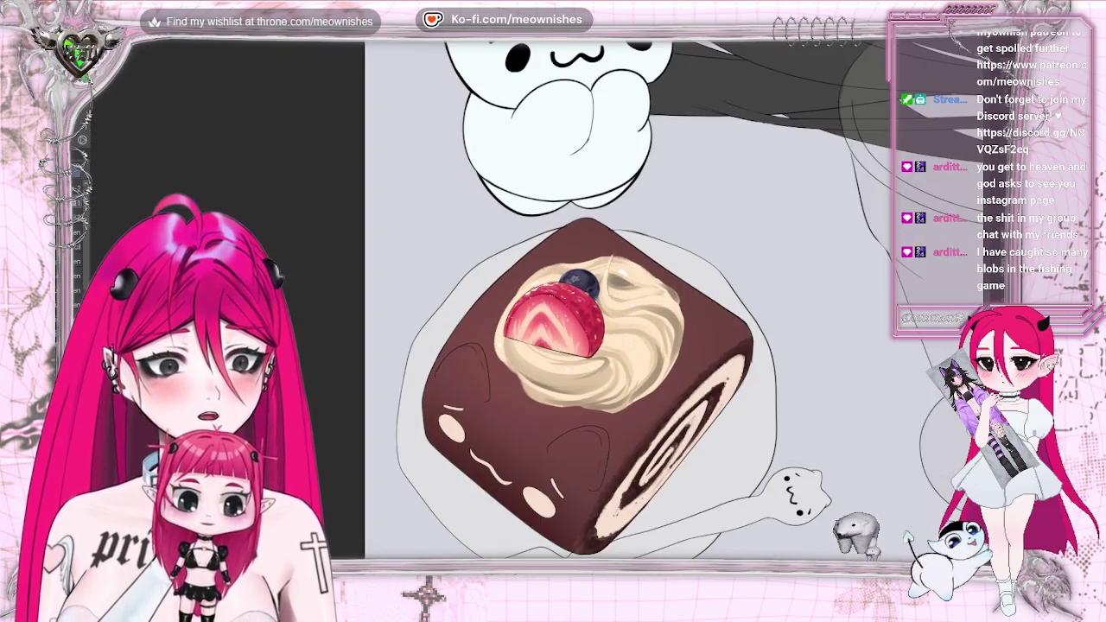
pyautogui.scroll(5, 588, 346)
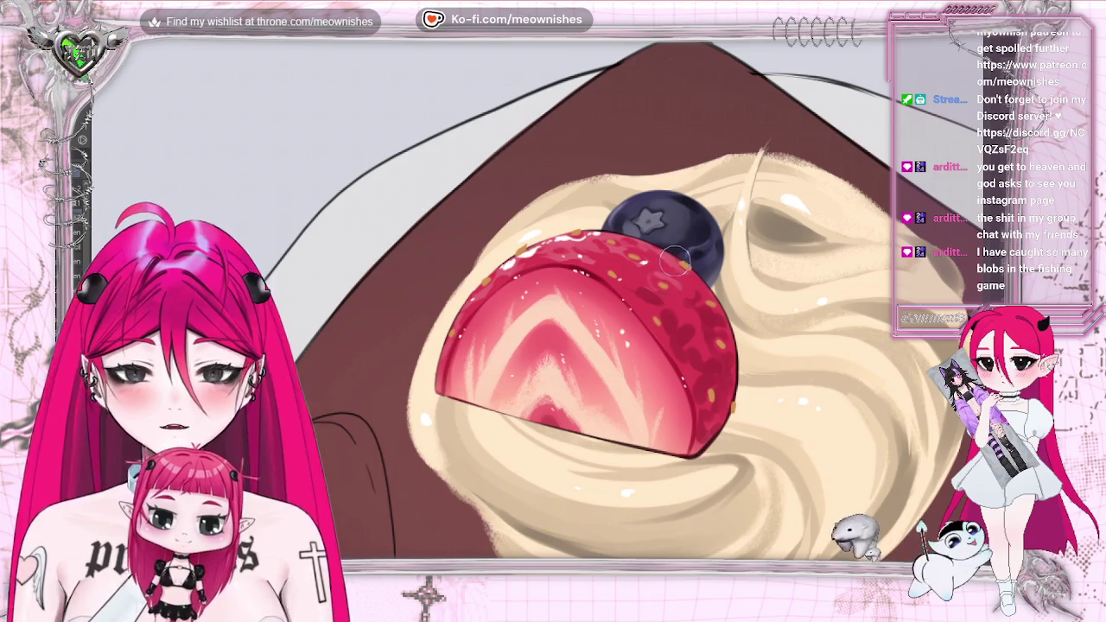
pyautogui.hotkey('ctrl', '0')
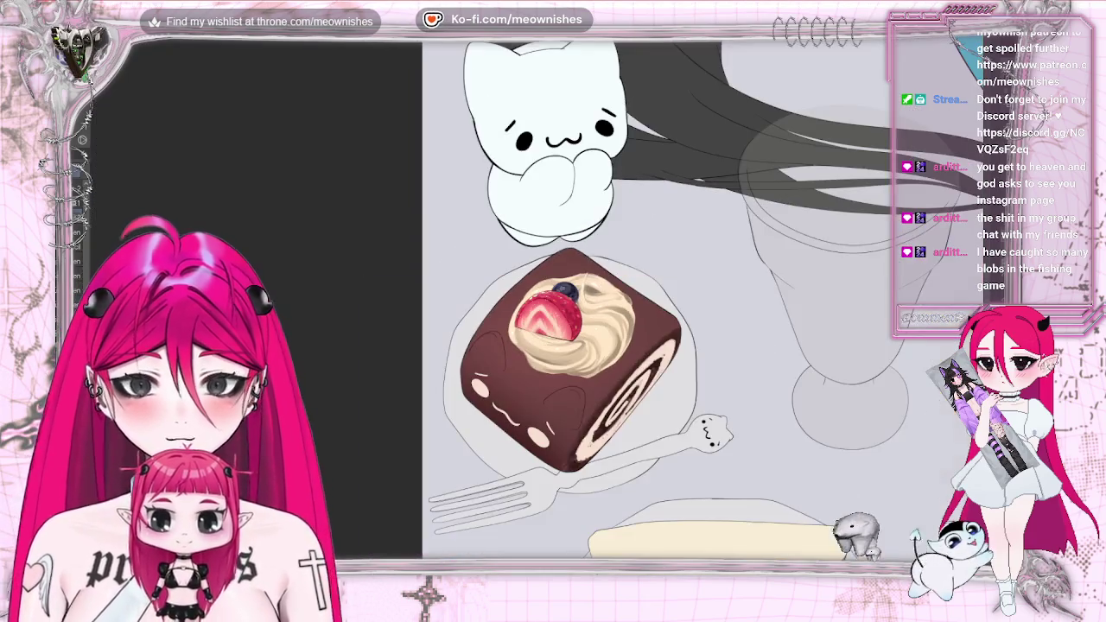
pyautogui.scroll(5, 544, 320)
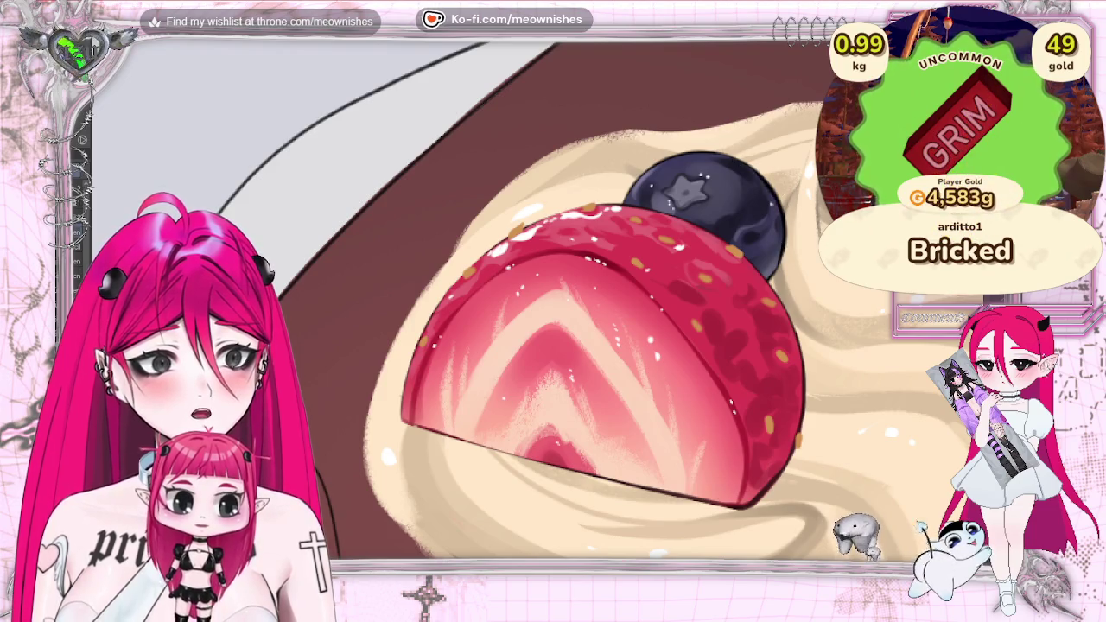
pyautogui.press('h')
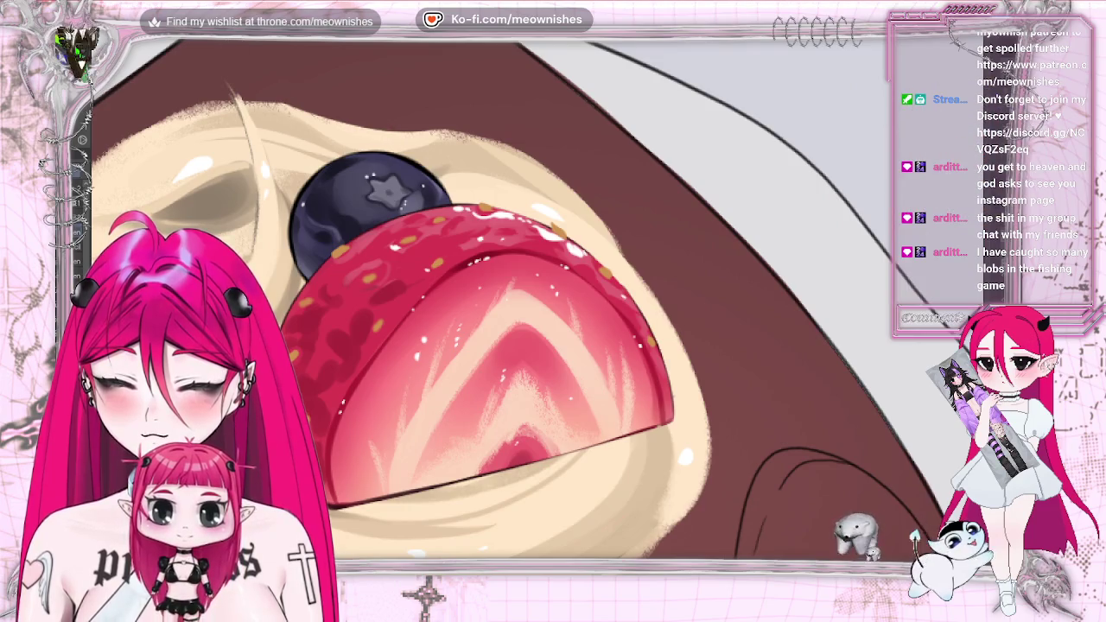
pyautogui.press('h')
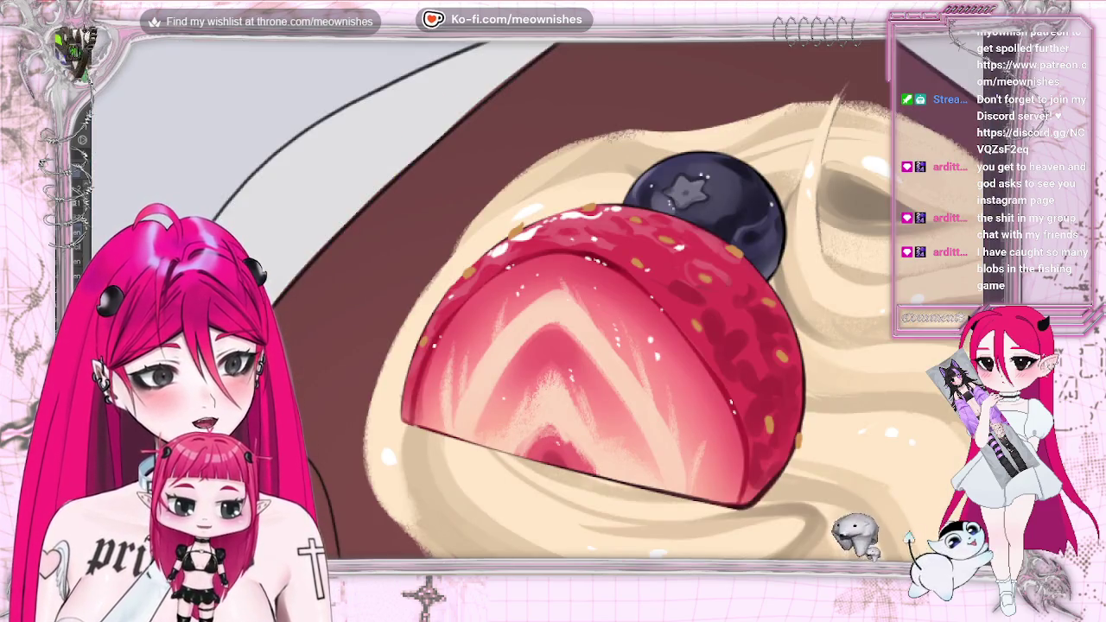